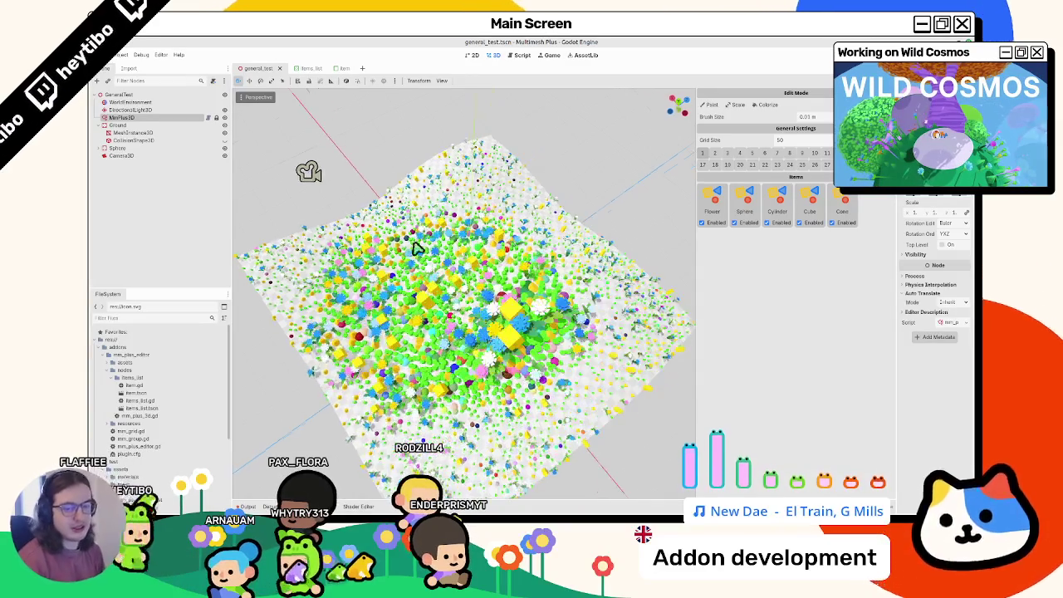
- Select MmPlus3D and erase items in the terrain's centre and along its edges with a 10 m brush
left_click(149, 110)
left_click(156, 125)
left_click(124, 117)
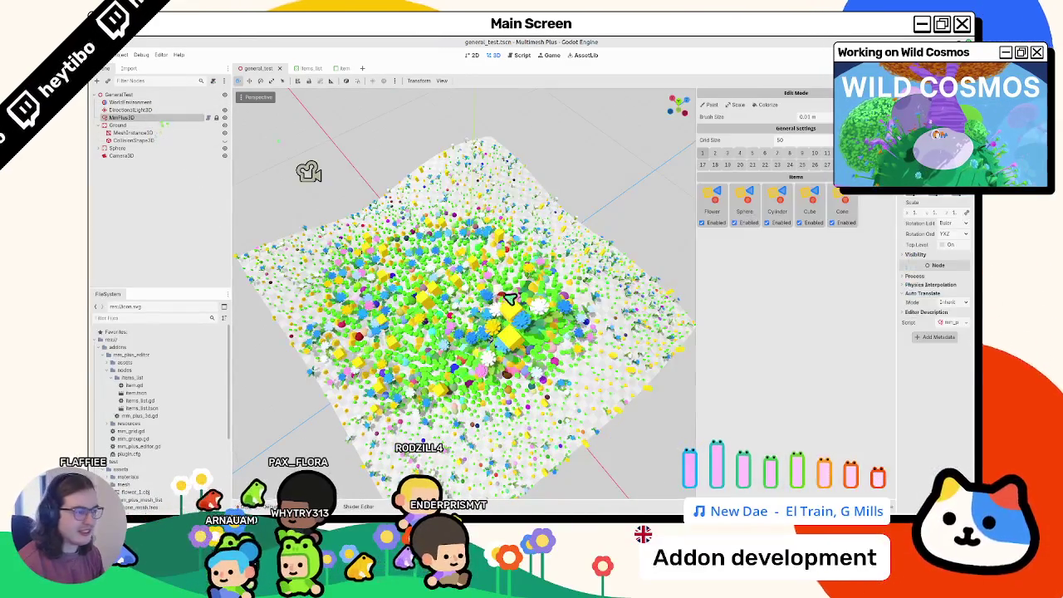
scroll(564, 239, "up", 6)
scroll(577, 236, "down", 6)
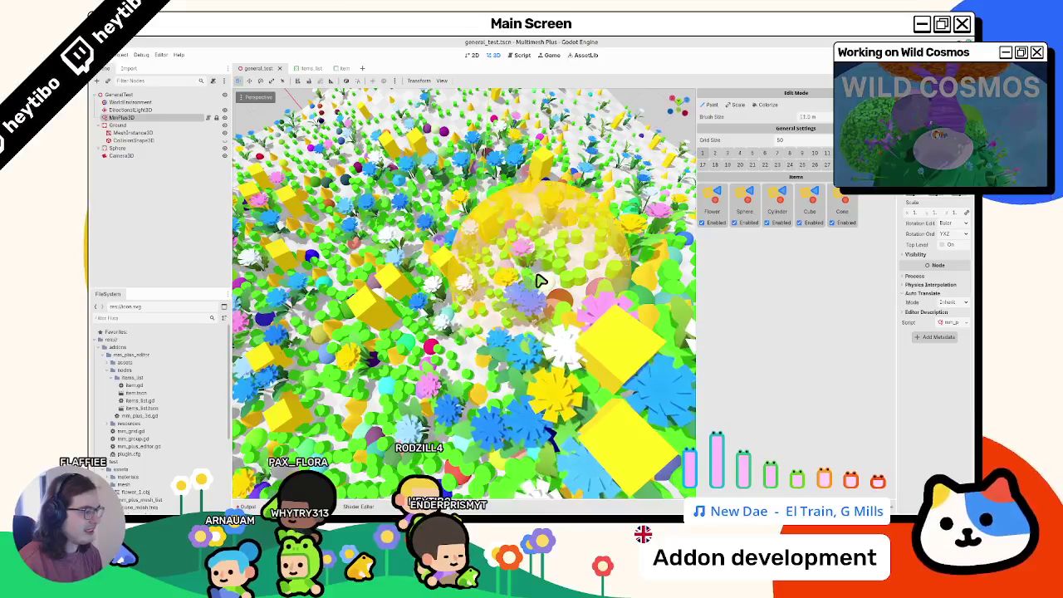
scroll(533, 301, "down", 8)
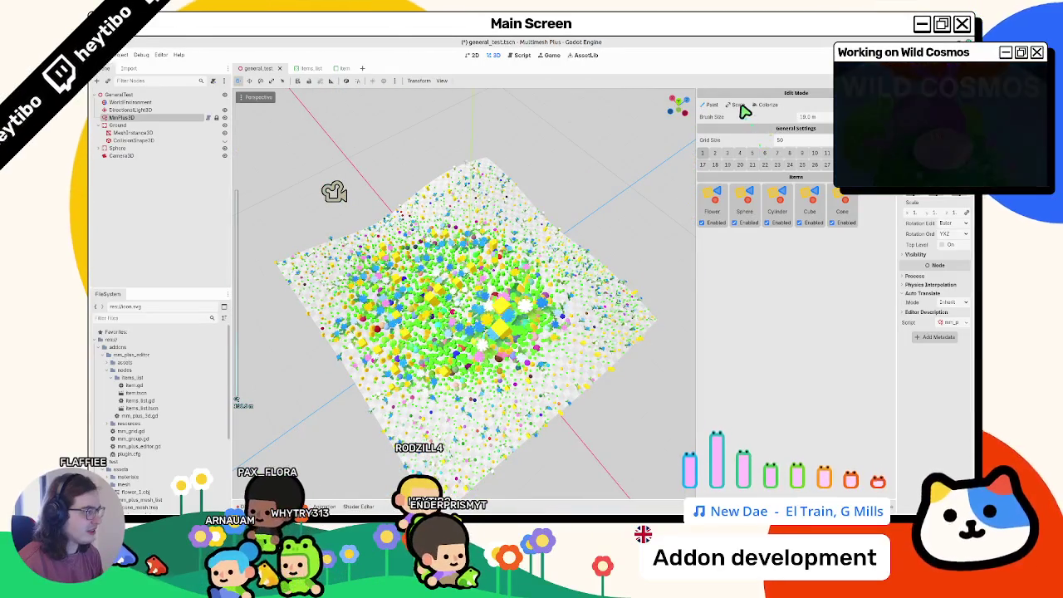
scroll(498, 286, "up", 5)
left_click(437, 296)
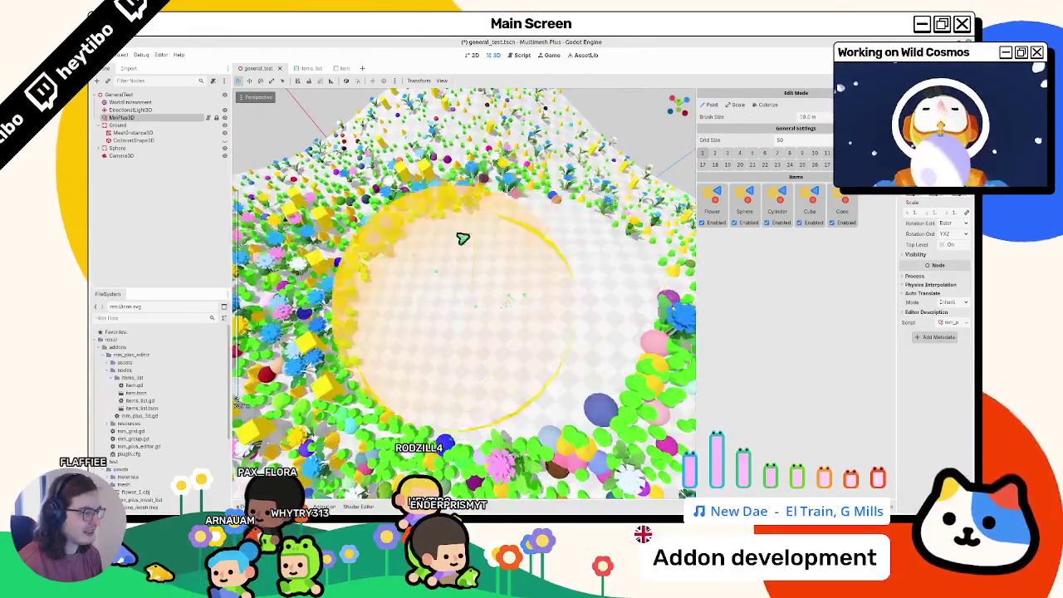
scroll(503, 287, "down", 3)
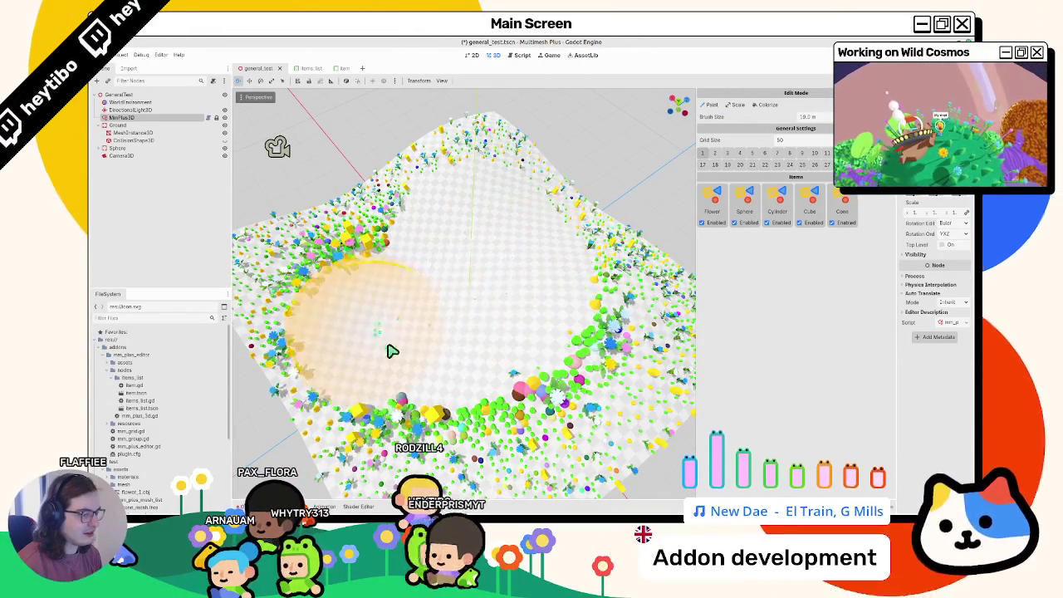
mouse_move(504, 290)
left_mouse_down()
mouse_move(583, 415)
mouse_move(465, 434)
mouse_move(542, 377)
left_mouse_up()
scroll(465, 434, "down", 3)
scroll(479, 405, "up", 3)
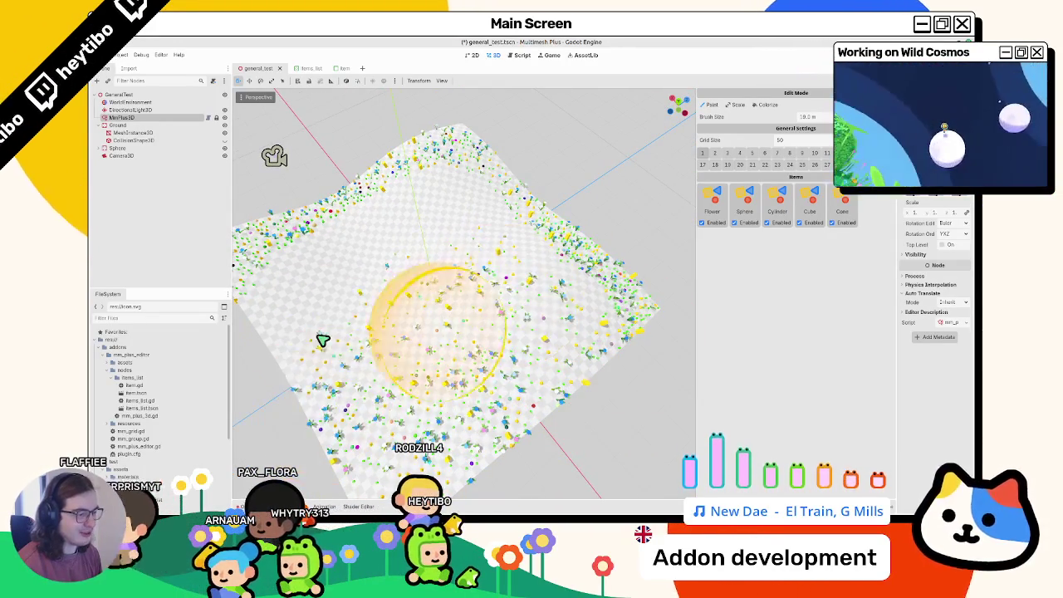
- Orbit around the terrain to inspect the remaining coverage from several angles
mouse_move(350, 278)
left_mouse_down()
mouse_move(430, 261)
mouse_move(536, 215)
left_mouse_up()
scroll(536, 215, "up", 2)
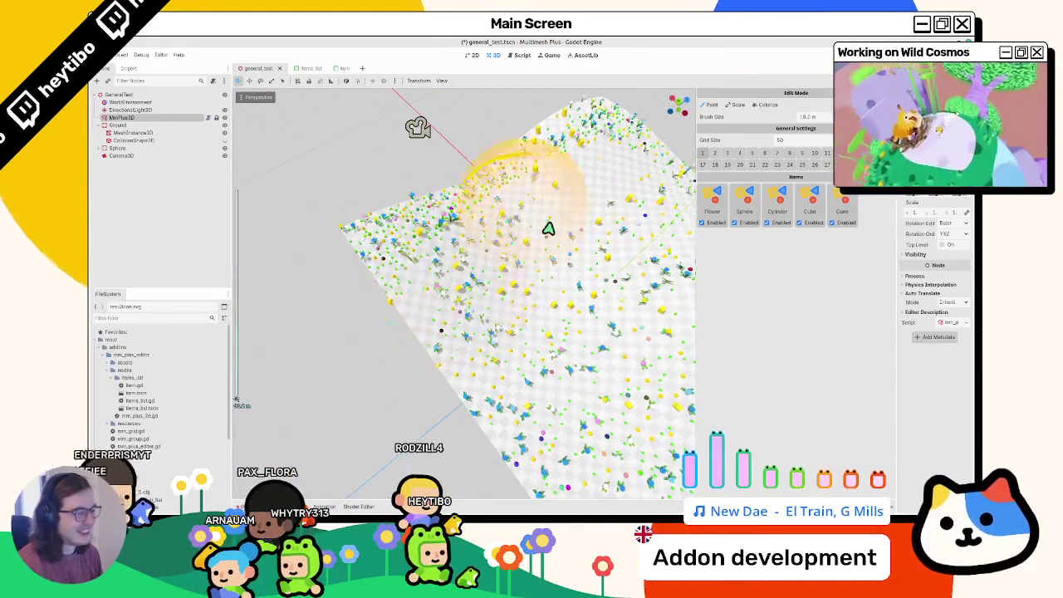
mouse_move(660, 205)
left_mouse_down()
mouse_move(467, 277)
mouse_move(294, 257)
left_mouse_up()
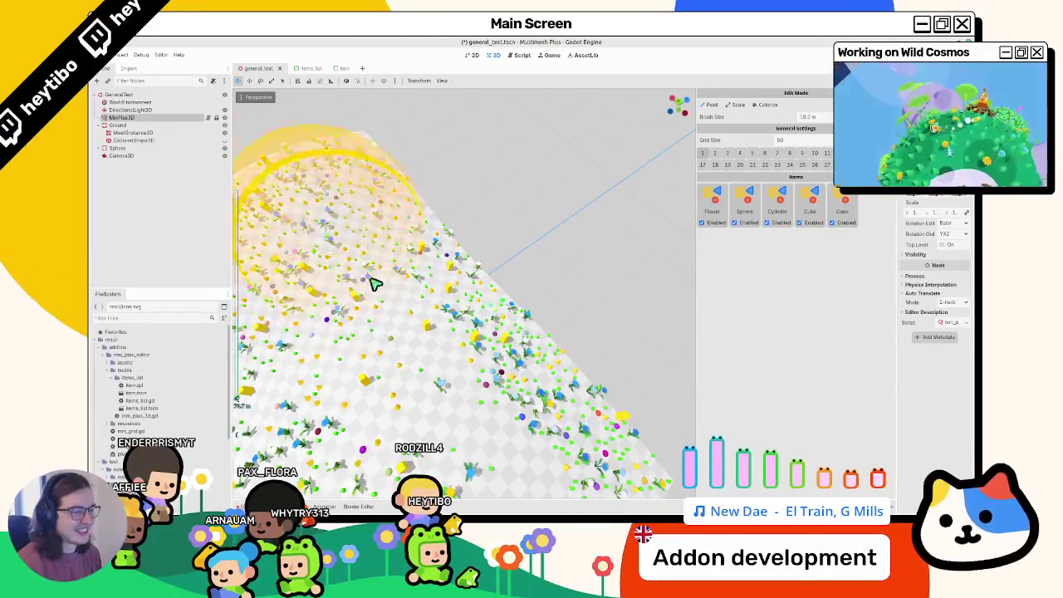
scroll(440, 337, "up", 2)
mouse_move(467, 265)
left_mouse_down()
mouse_move(522, 343)
mouse_move(565, 280)
mouse_move(552, 336)
mouse_move(498, 285)
mouse_move(462, 327)
mouse_move(368, 237)
mouse_move(431, 277)
left_mouse_up()
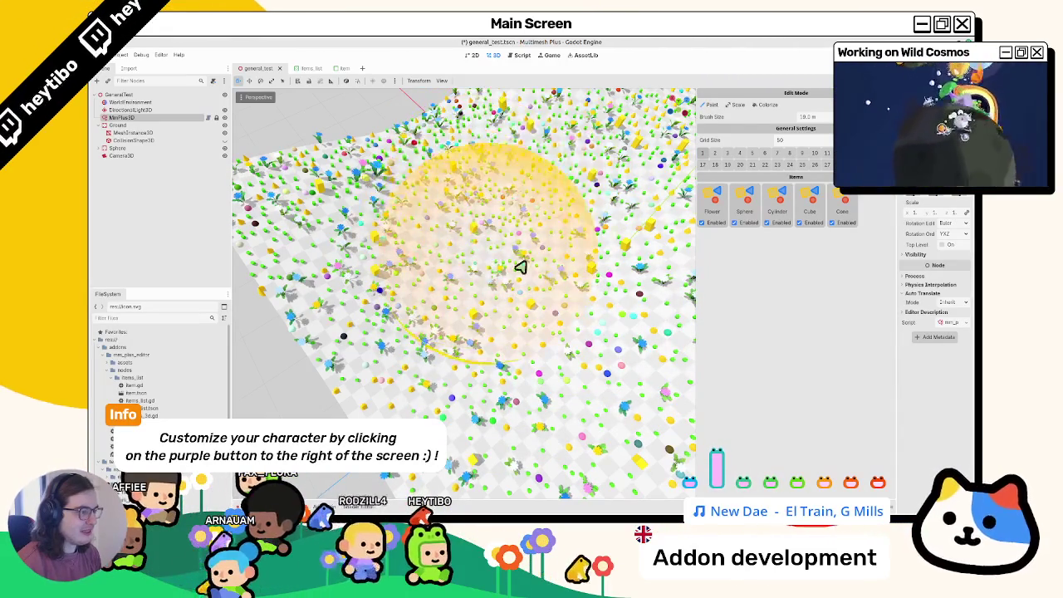
mouse_move(450, 260)
left_mouse_down()
mouse_move(543, 318)
mouse_move(294, 209)
mouse_move(572, 204)
mouse_move(390, 246)
mouse_move(451, 154)
mouse_move(477, 159)
mouse_move(361, 159)
left_mouse_up()
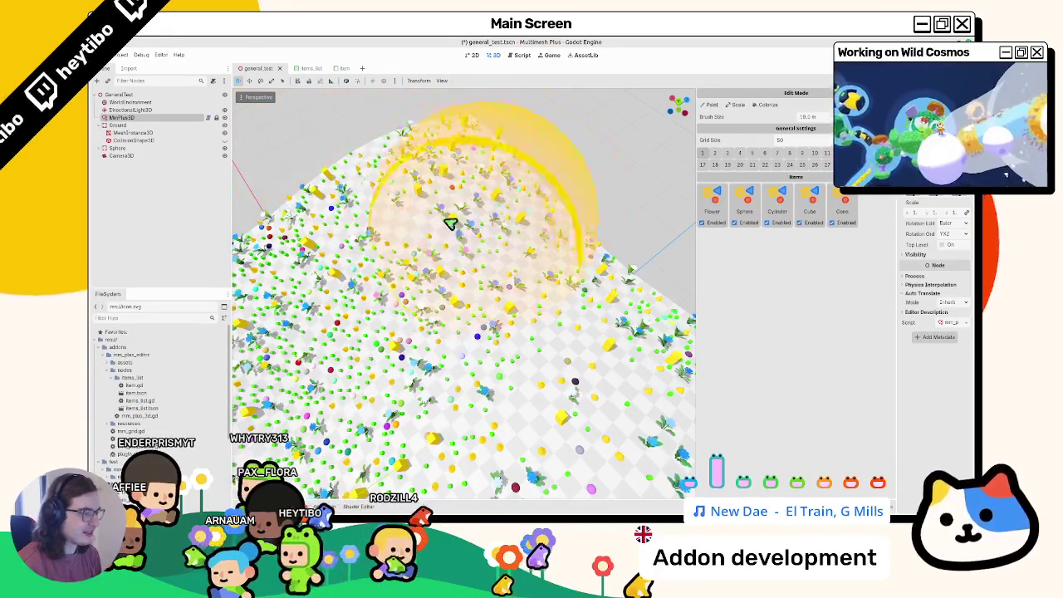
mouse_move(524, 284)
left_mouse_down()
mouse_move(541, 290)
mouse_move(570, 344)
mouse_move(650, 332)
mouse_move(677, 299)
mouse_move(597, 240)
mouse_move(423, 320)
mouse_move(623, 261)
left_mouse_up()
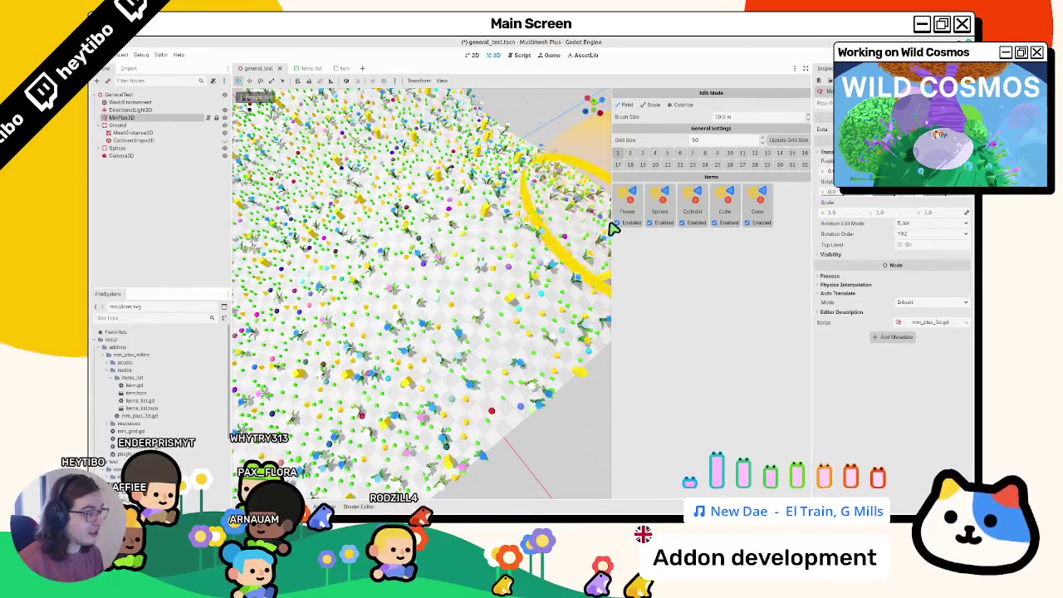
mouse_move(563, 232)
left_mouse_down()
mouse_move(740, 240)
mouse_move(500, 261)
mouse_move(430, 290)
mouse_move(444, 351)
left_mouse_up()
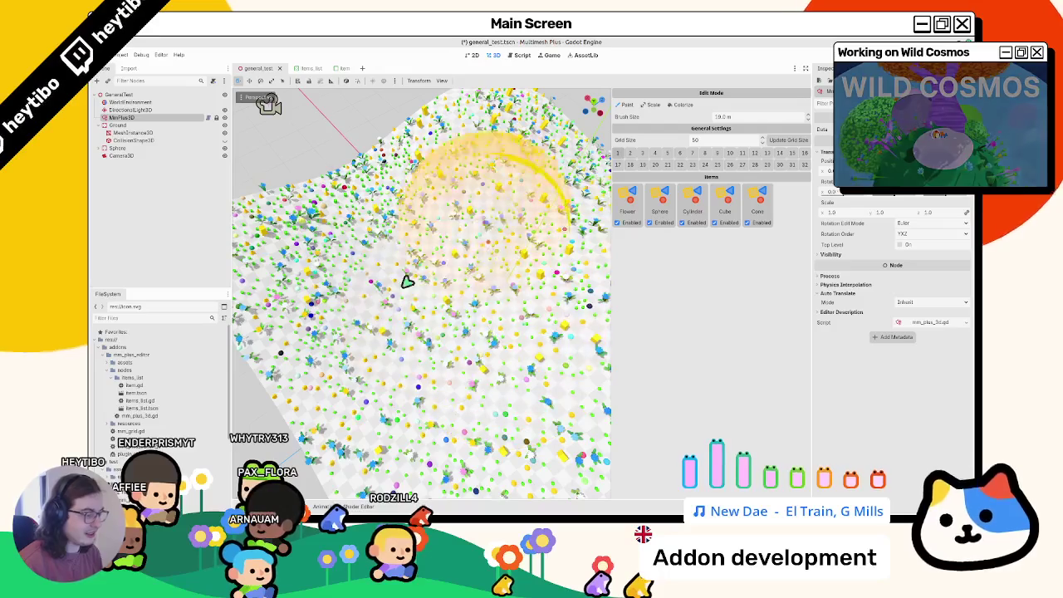
- Orbit the terrain view and inspect the flower_mesh.tres resource
left_click_drag(408, 288, 498, 469)
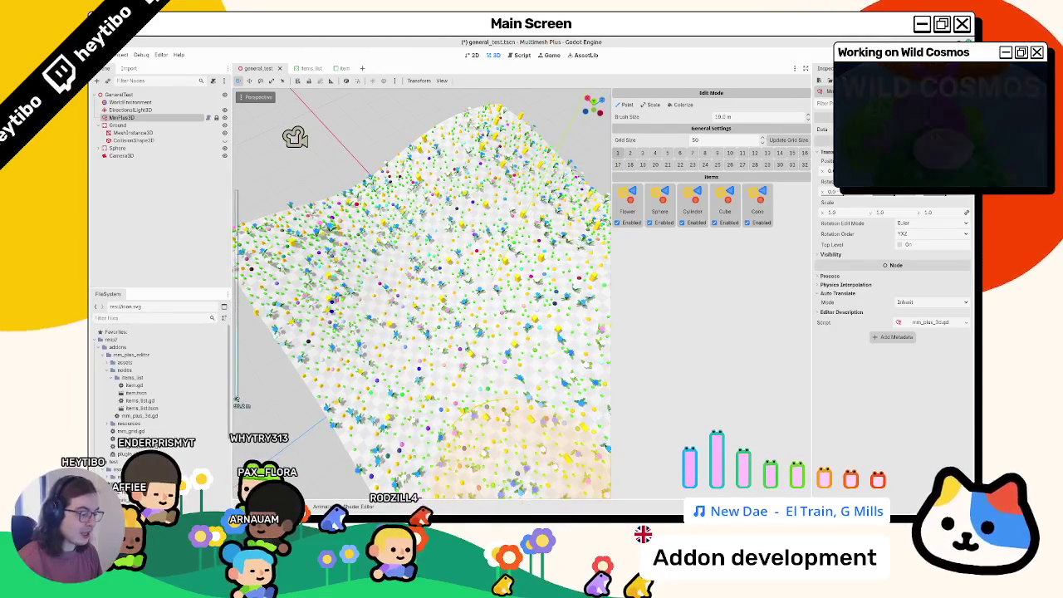
mouse_move(573, 508)
mouse_move(499, 416)
left_mouse_down()
mouse_move(472, 336)
mouse_move(426, 308)
mouse_move(295, 274)
left_mouse_up()
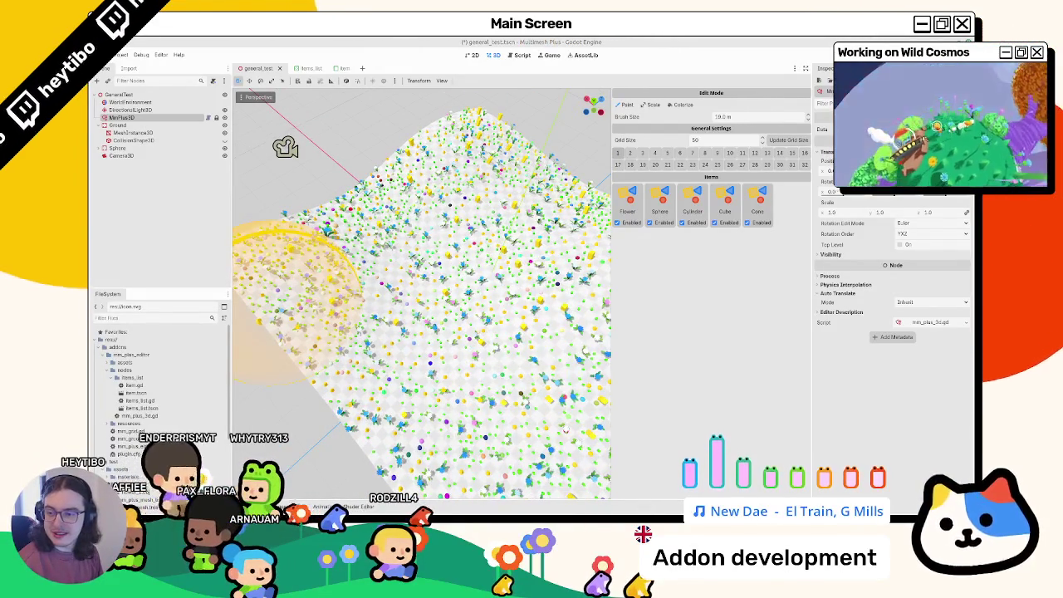
scroll(160, 431, "down", 5)
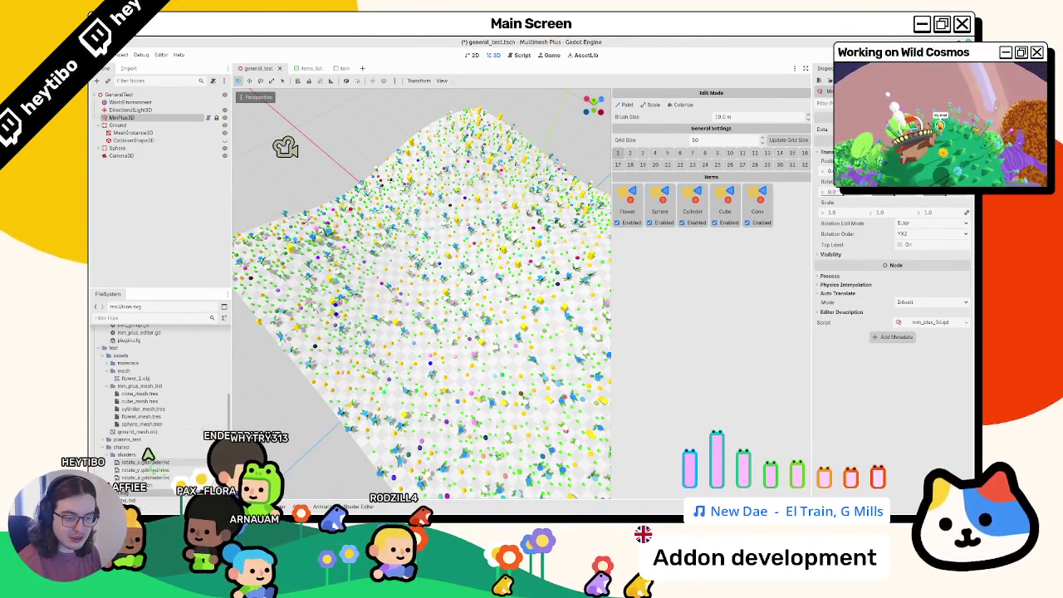
left_click(153, 418)
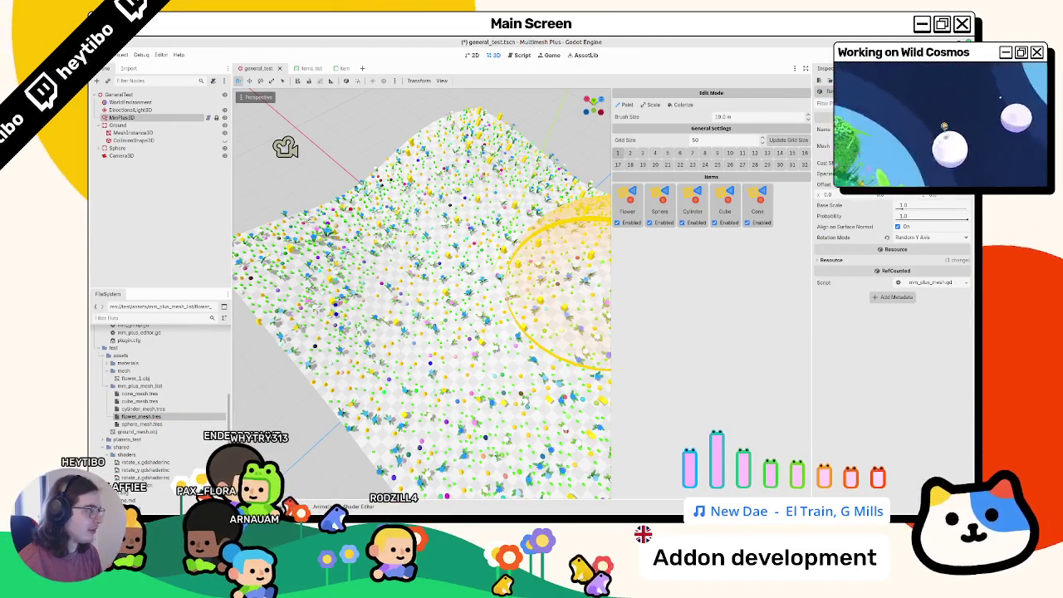
mouse_move(427, 308)
left_mouse_down()
mouse_move(408, 296)
mouse_move(659, 332)
mouse_move(496, 325)
mouse_move(460, 340)
mouse_move(393, 270)
left_mouse_up()
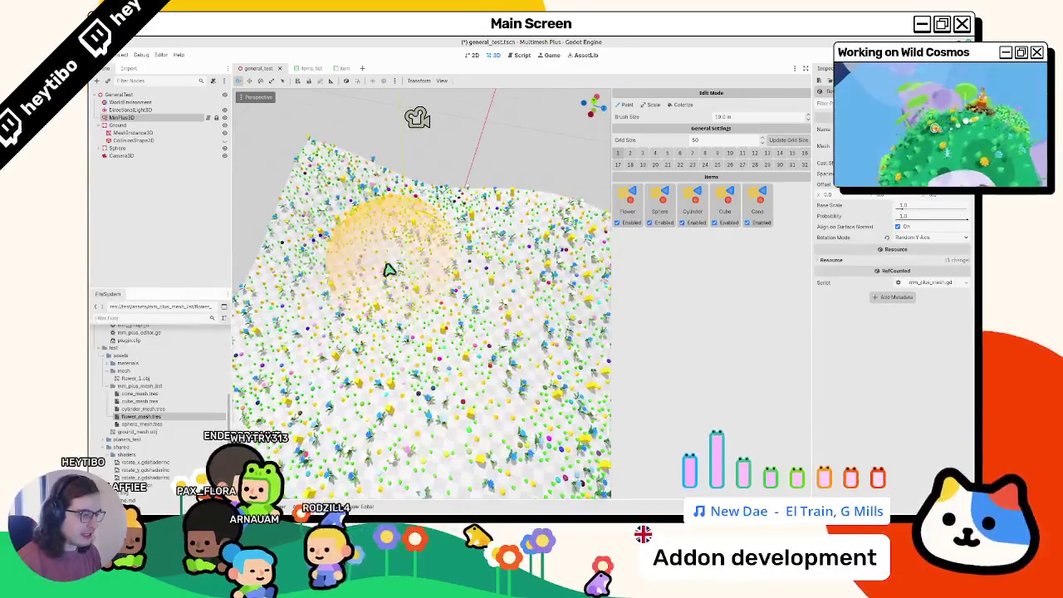
- Reselect MmPlus3D, save the scene, and expand its Data array in a widened Inspector
left_click(122, 117)
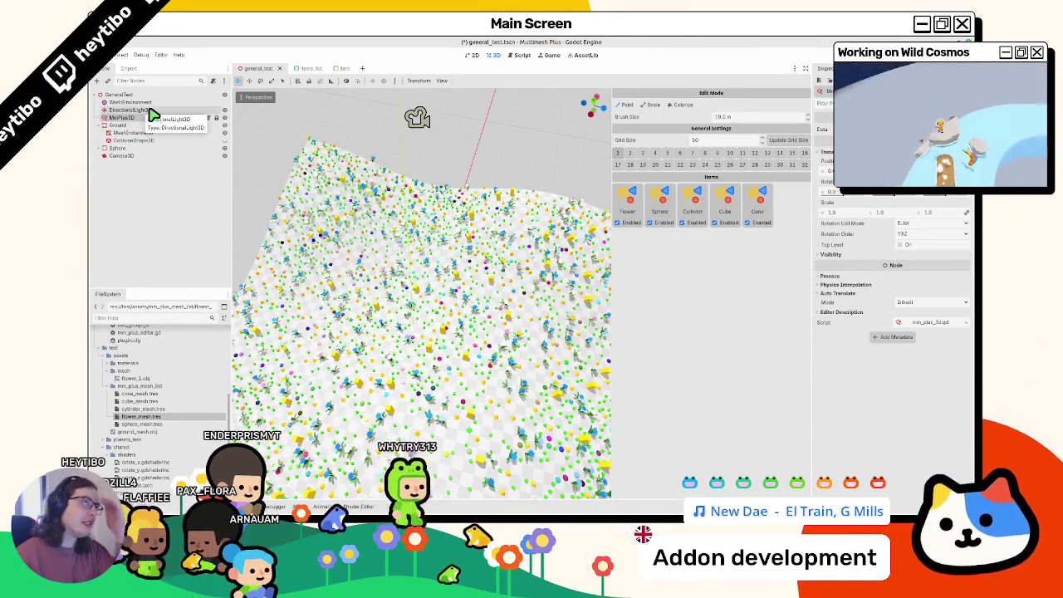
key("ctrl+s")
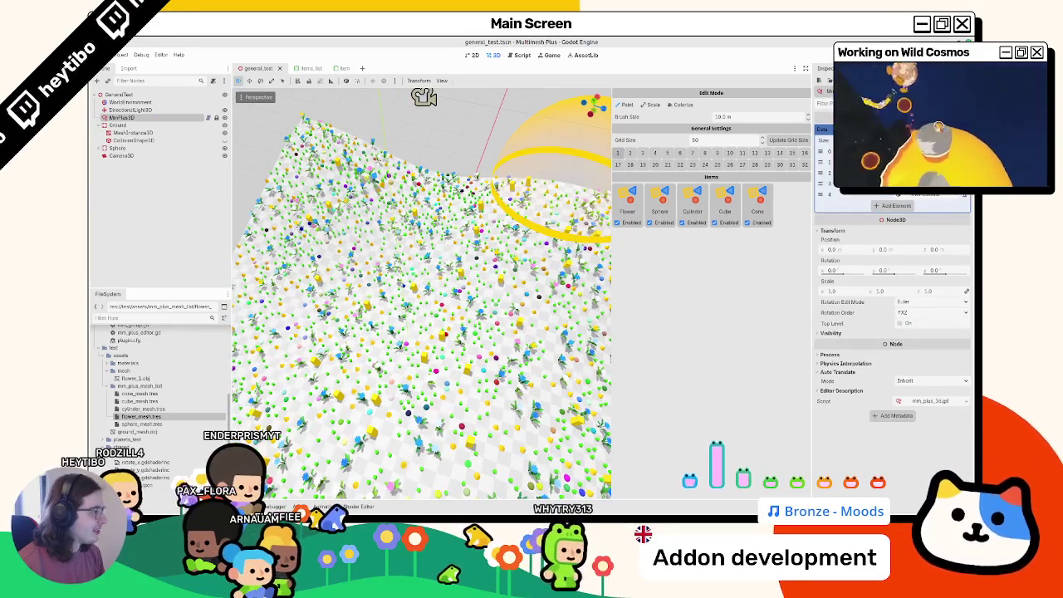
left_click_drag(816, 138, 765, 139)
left_click(803, 130)
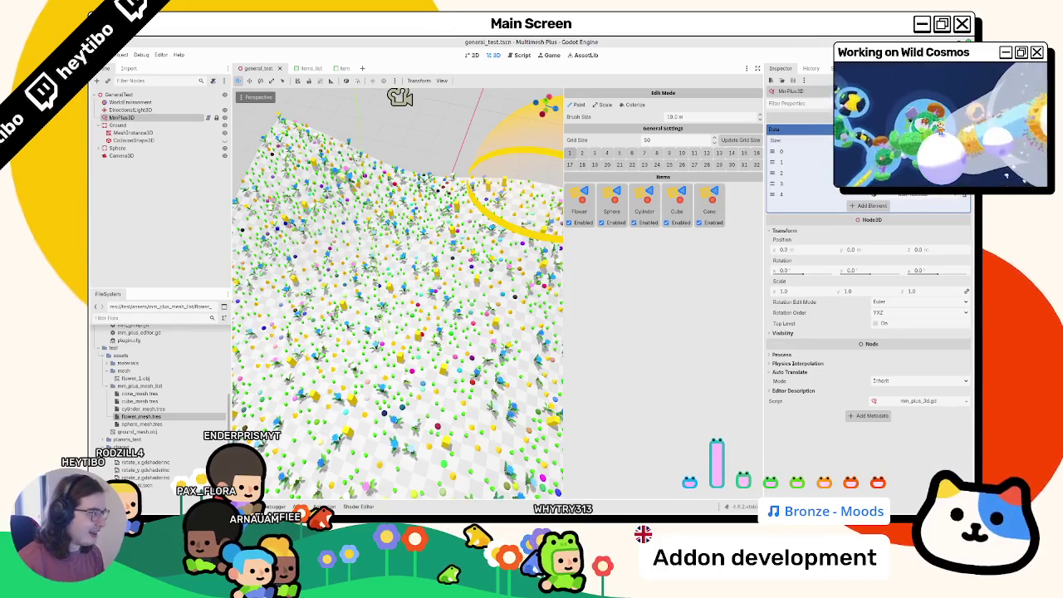
left_click(804, 130)
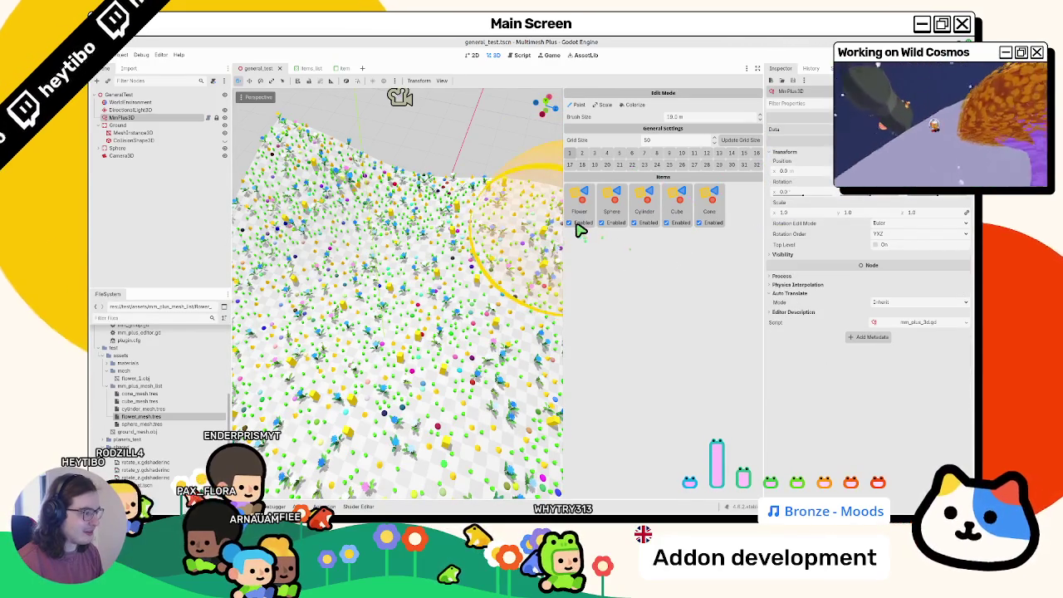
- Paint items over a patch of the terrain, orbit toward the horizon, and save the scene
mouse_move(468, 252)
left_mouse_down()
mouse_move(443, 252)
mouse_move(429, 344)
mouse_move(423, 245)
mouse_move(434, 285)
mouse_move(374, 249)
mouse_move(356, 204)
left_mouse_up()
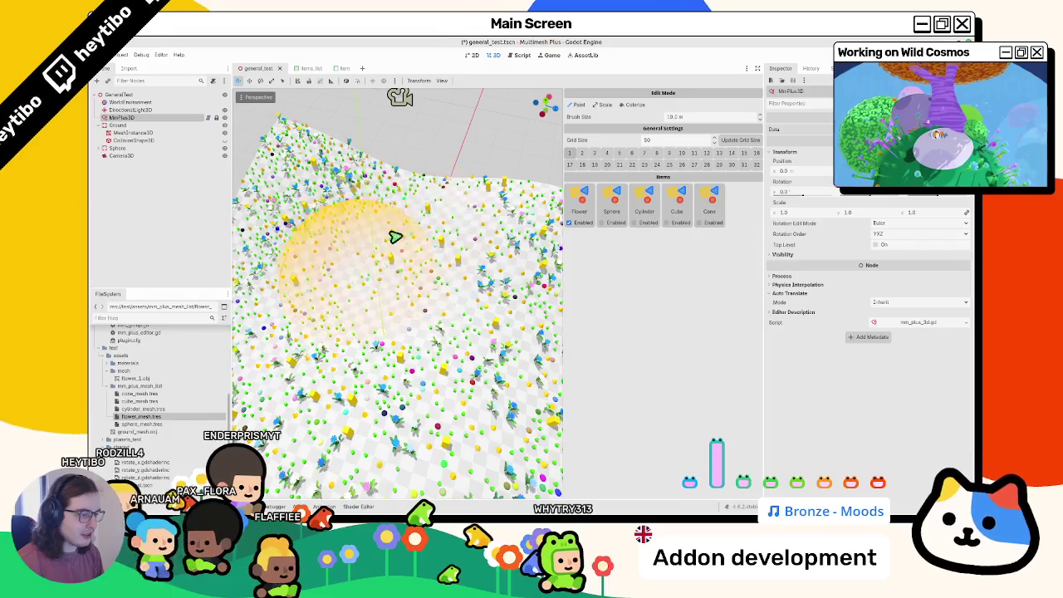
mouse_move(481, 246)
left_mouse_down()
mouse_move(439, 275)
mouse_move(487, 266)
mouse_move(408, 296)
mouse_move(448, 295)
mouse_move(407, 232)
mouse_move(346, 237)
mouse_move(332, 277)
mouse_move(367, 321)
mouse_move(374, 303)
mouse_move(363, 291)
left_mouse_up()
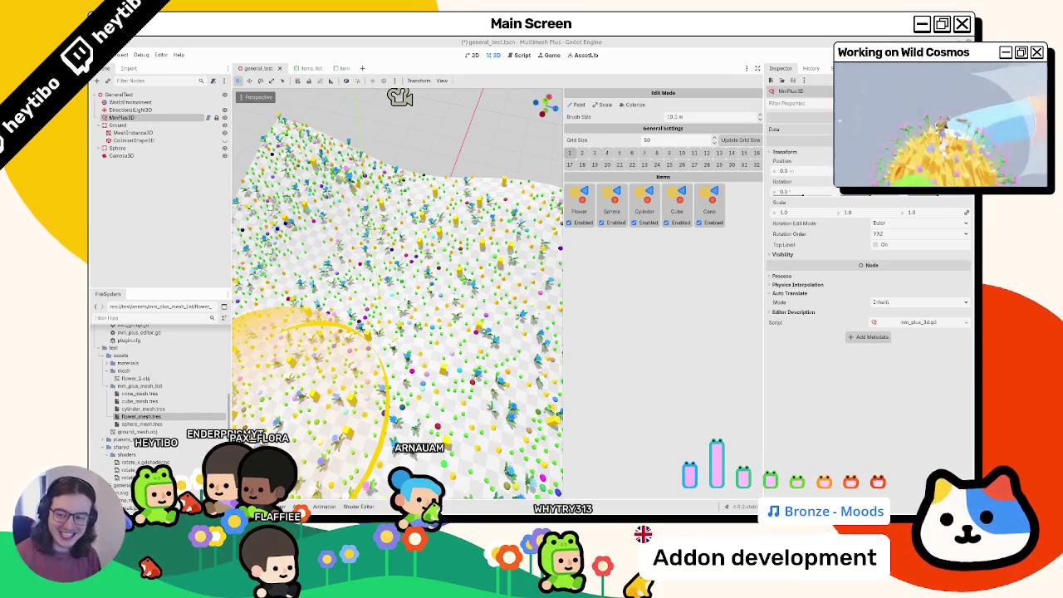
left_click_drag(296, 178, 297, 225)
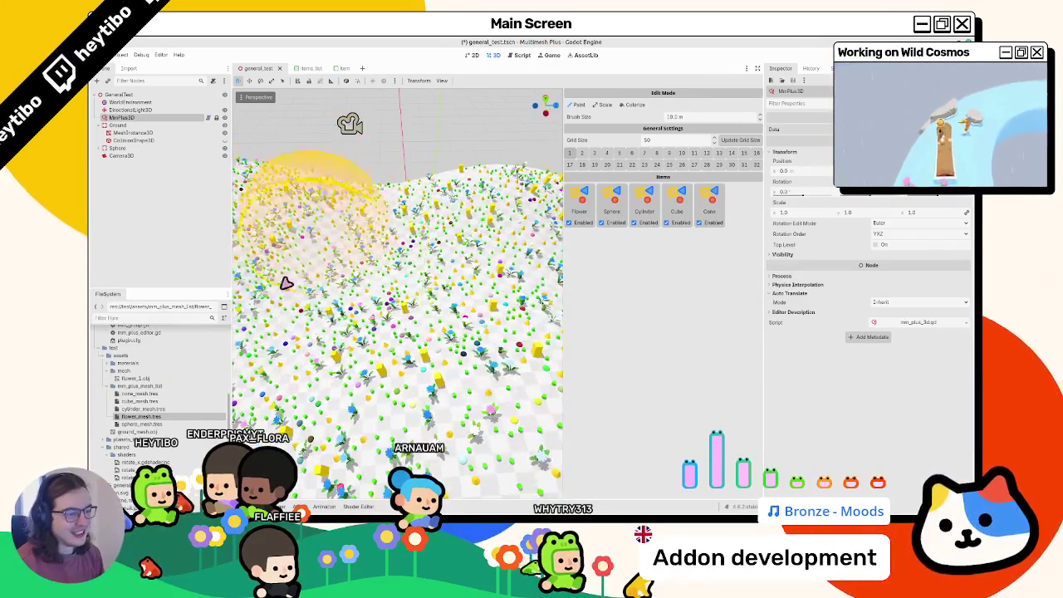
key("ctrl+s")
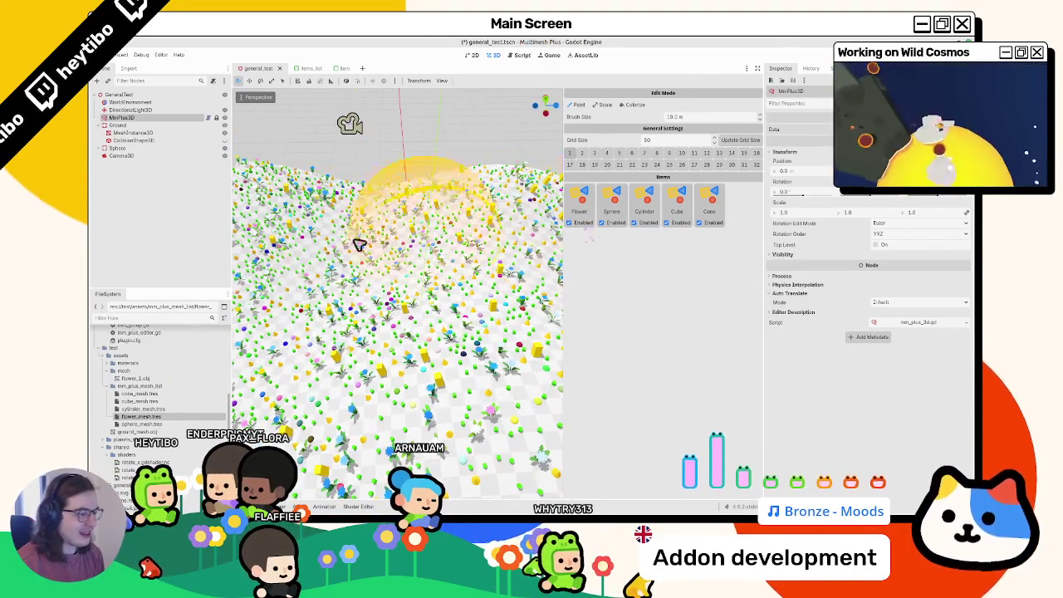
scroll(453, 187, "down", 3)
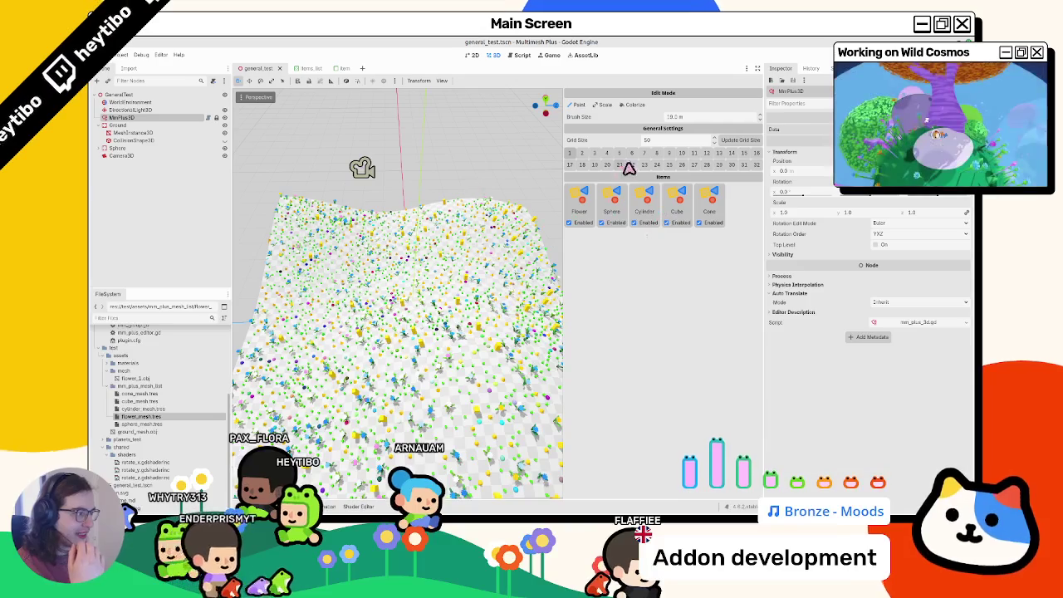
- Bring up the addon's right-click popup three times to check its placement
right_click(684, 138)
left_click(615, 144)
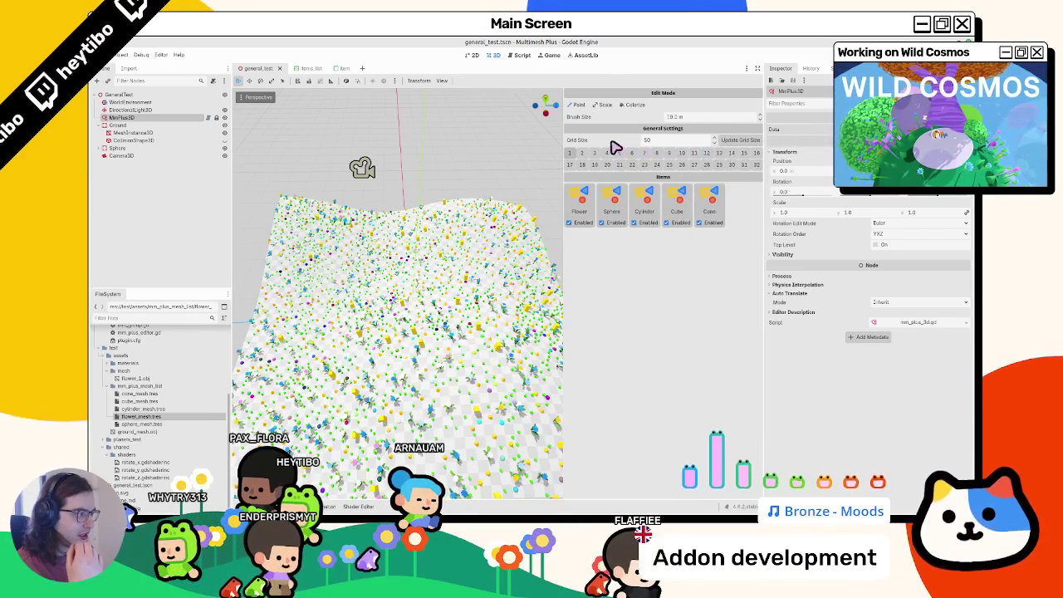
right_click(679, 139)
left_click(676, 131)
right_click(677, 131)
left_click(675, 122)
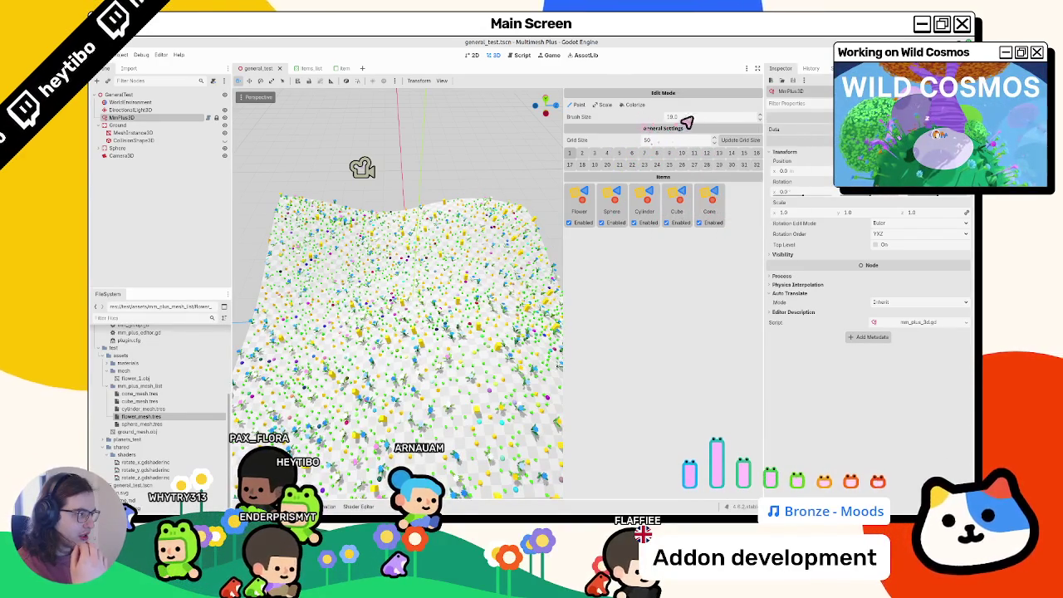
- Erase a patch of flowers with a 20 m brush, save the scene, and open item.tscn
scroll(455, 240, "up", 5)
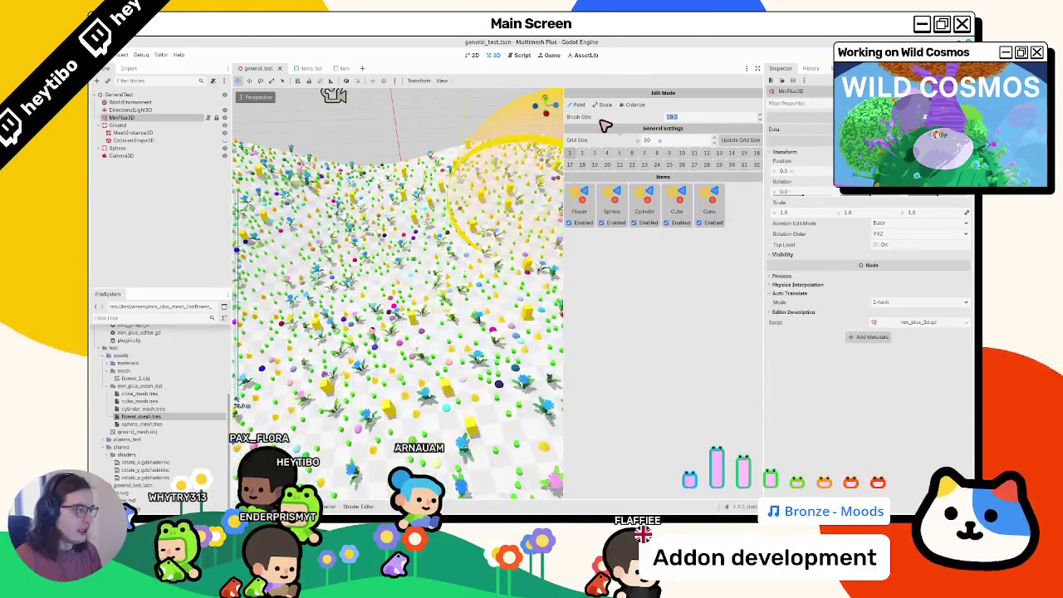
scroll(457, 284, "up", 2)
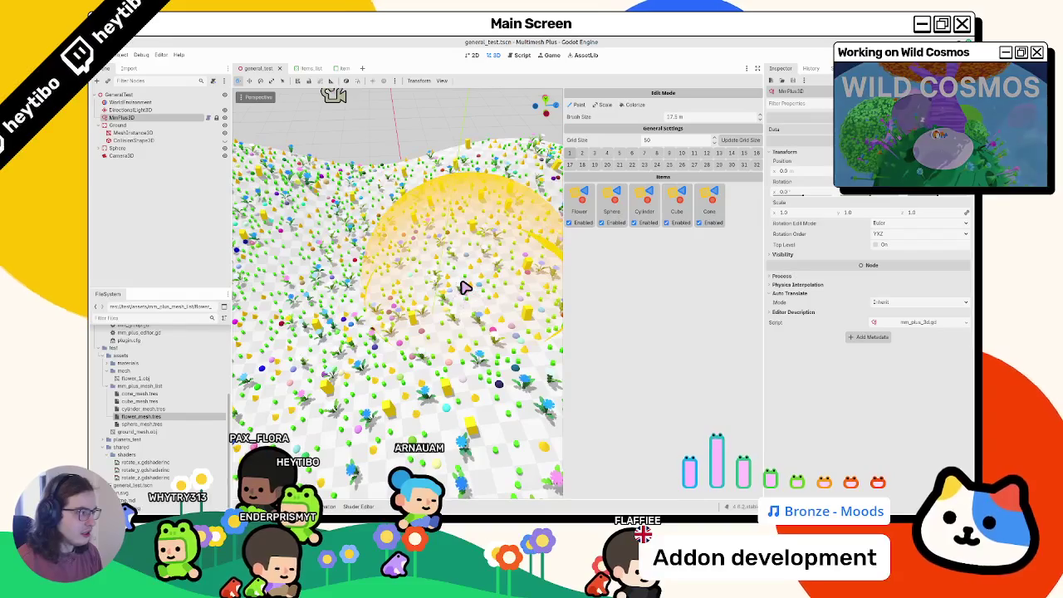
mouse_move(437, 297)
left_mouse_down()
mouse_move(470, 285)
mouse_move(417, 290)
mouse_move(441, 280)
mouse_move(430, 329)
mouse_move(415, 307)
mouse_move(467, 266)
mouse_move(406, 274)
mouse_move(435, 240)
left_mouse_up()
key("ctrl+s")
scroll(435, 240, "down", 5)
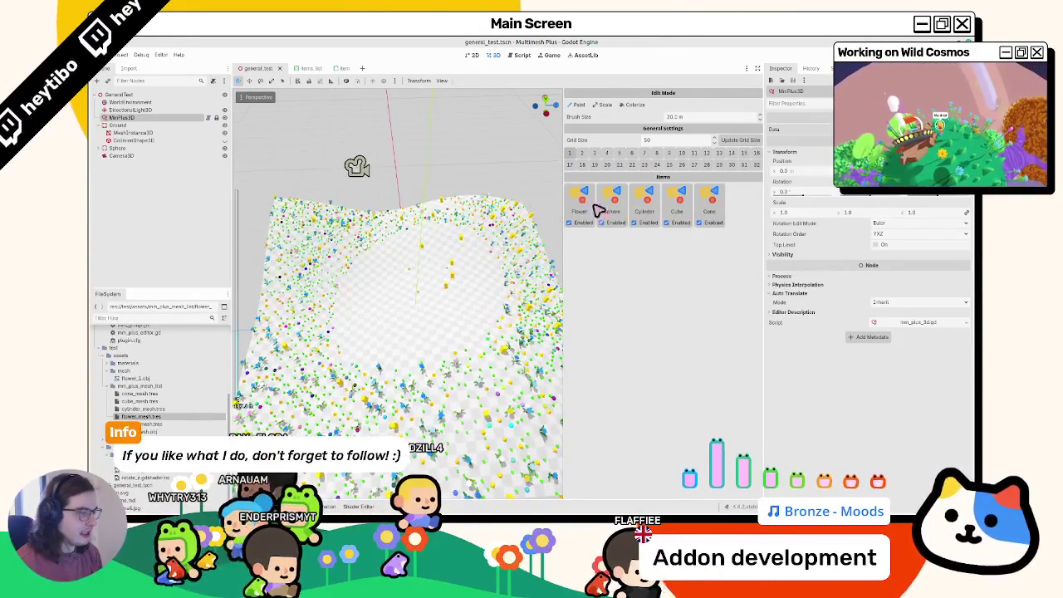
left_click(301, 68)
left_click(338, 68)
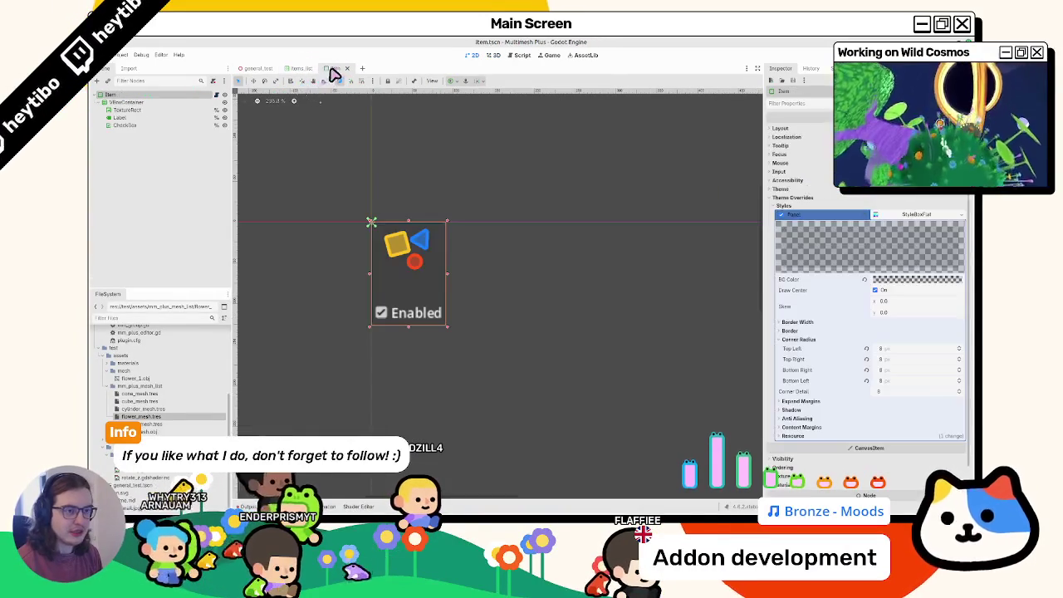
left_click(224, 94)
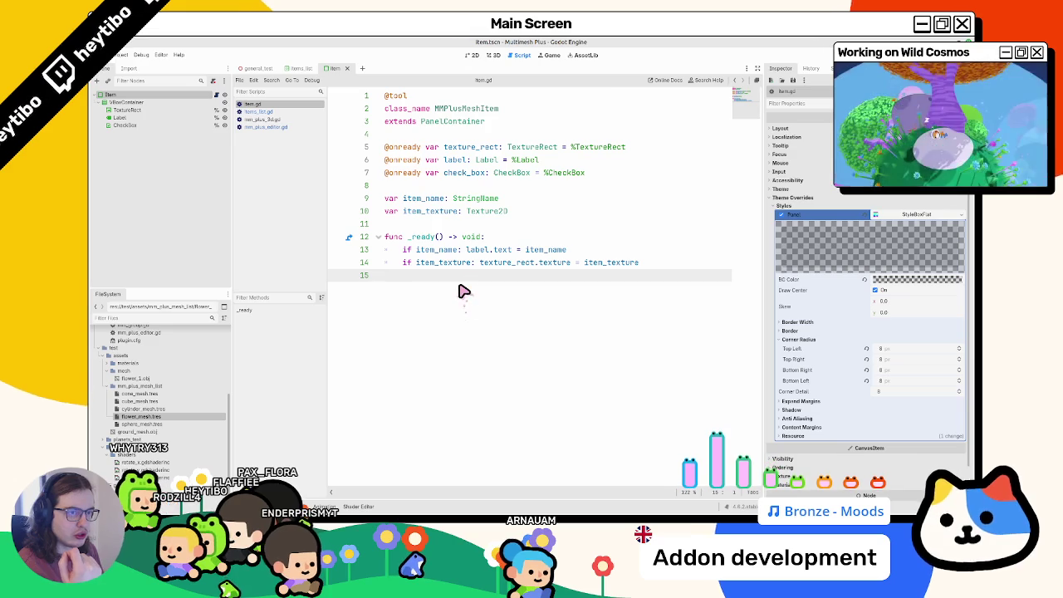
left_click(491, 55)
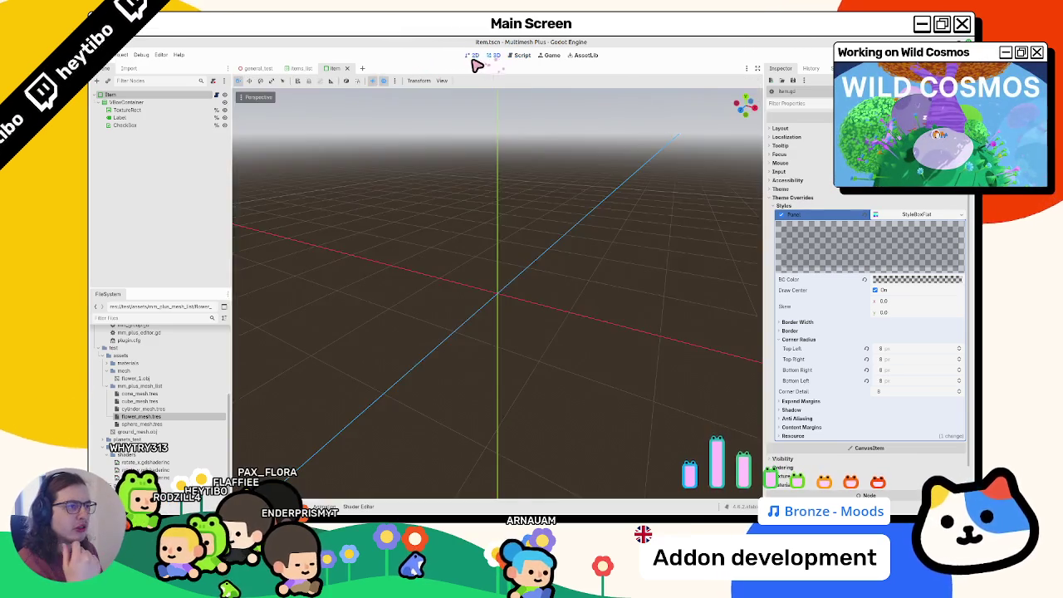
left_click(473, 56)
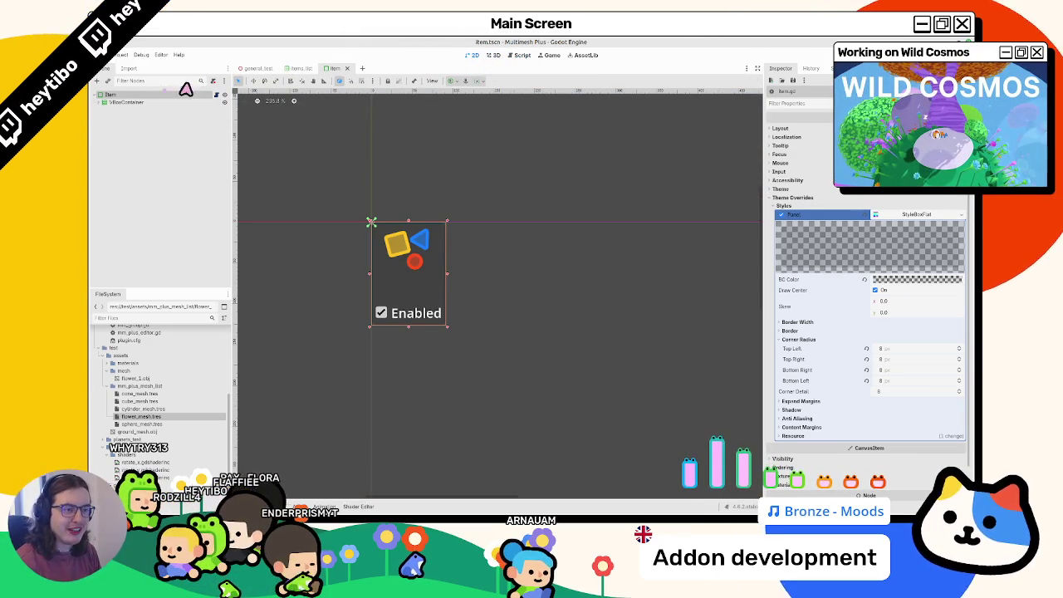
- Search 'menu' and add a PopupMenu node under Item
key("ctrl+a")
type("contexto")
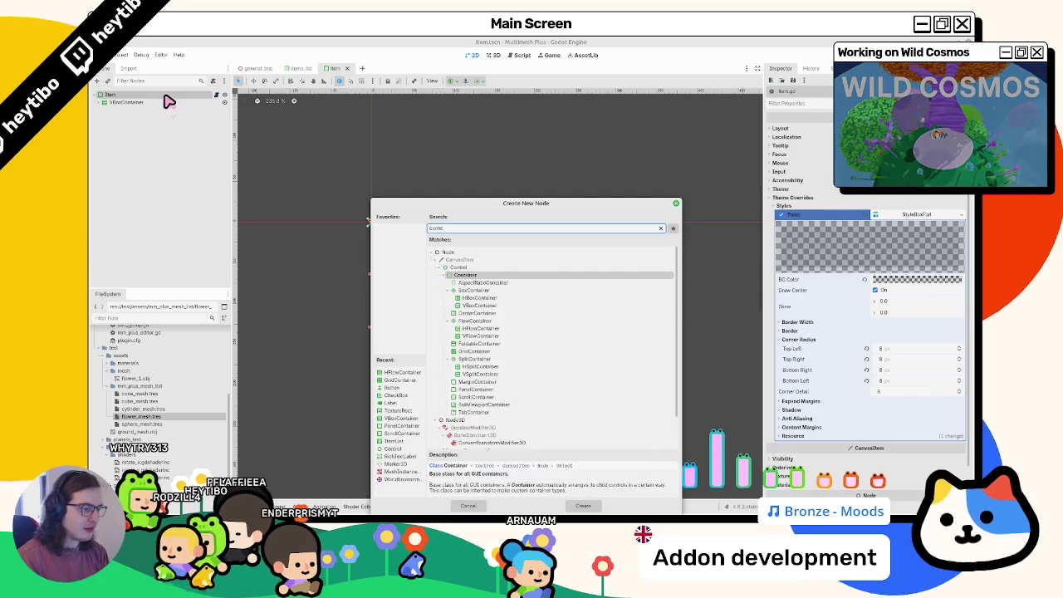
key("ctrl+a")
type("menu")
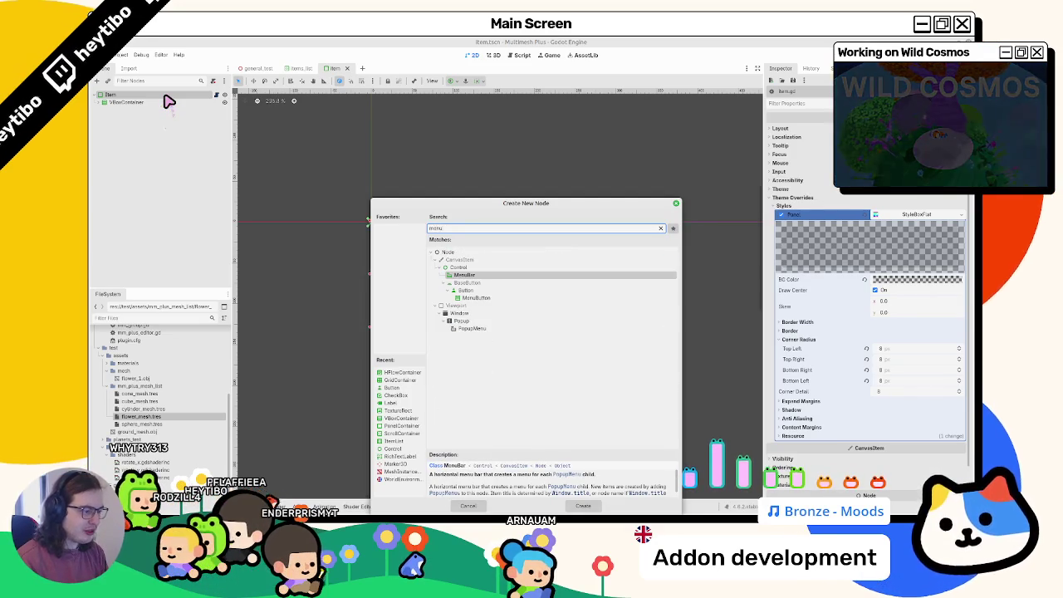
left_click(473, 328)
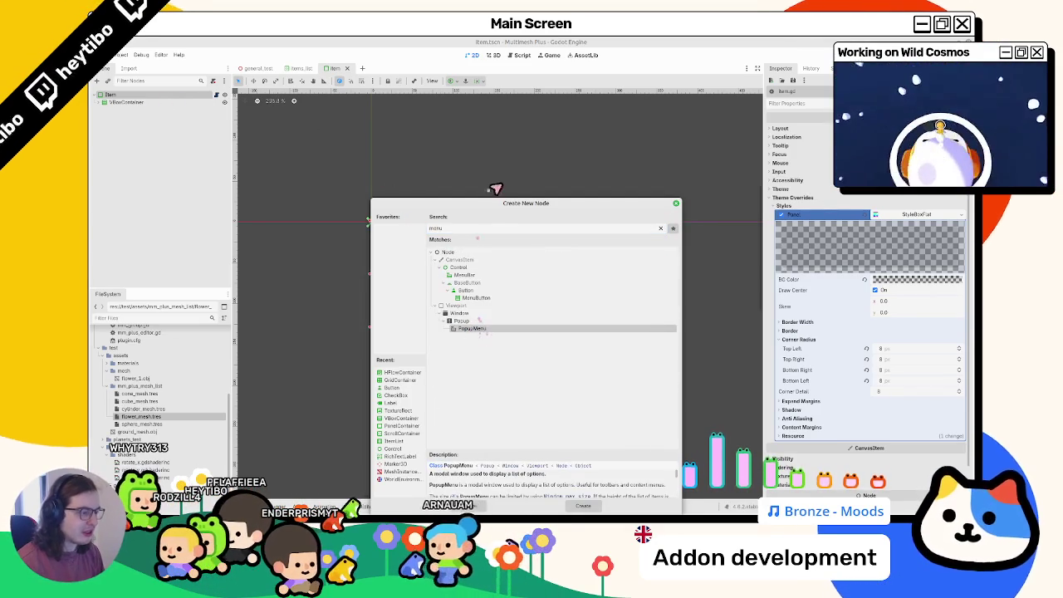
left_click_drag(497, 209, 462, 114)
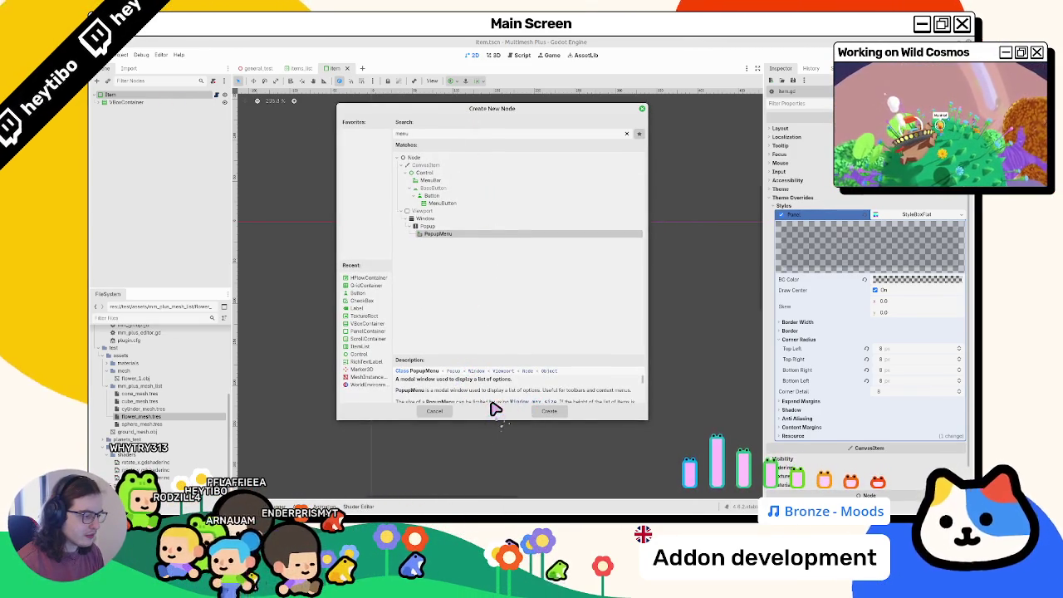
double_click(442, 236)
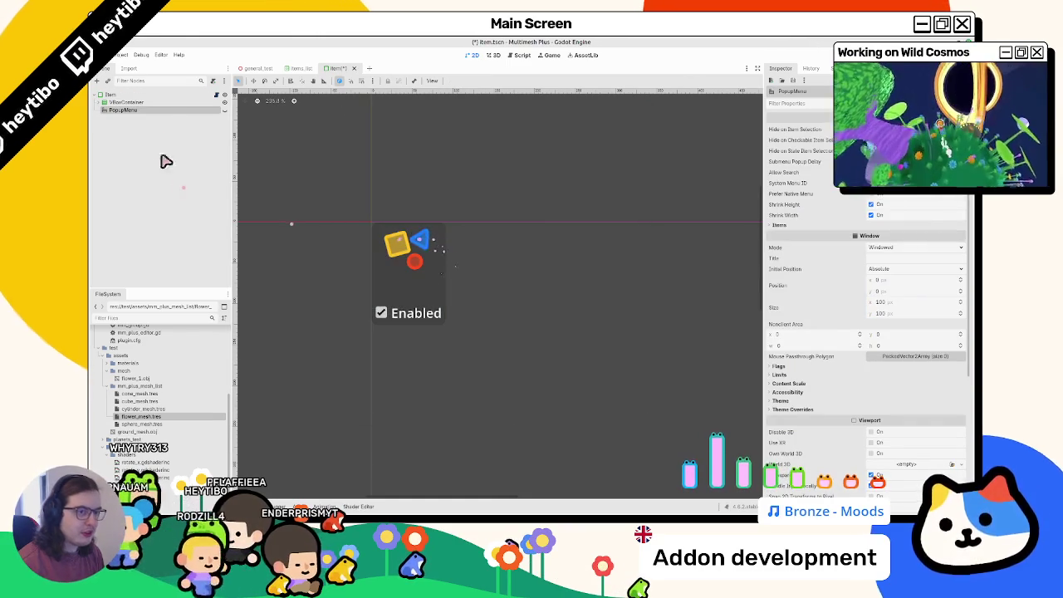
- Add a Button labelled 'Delete Item' under PopupMenu and save the scene
double_click(202, 112)
key("Return")
key("ctrl+a")
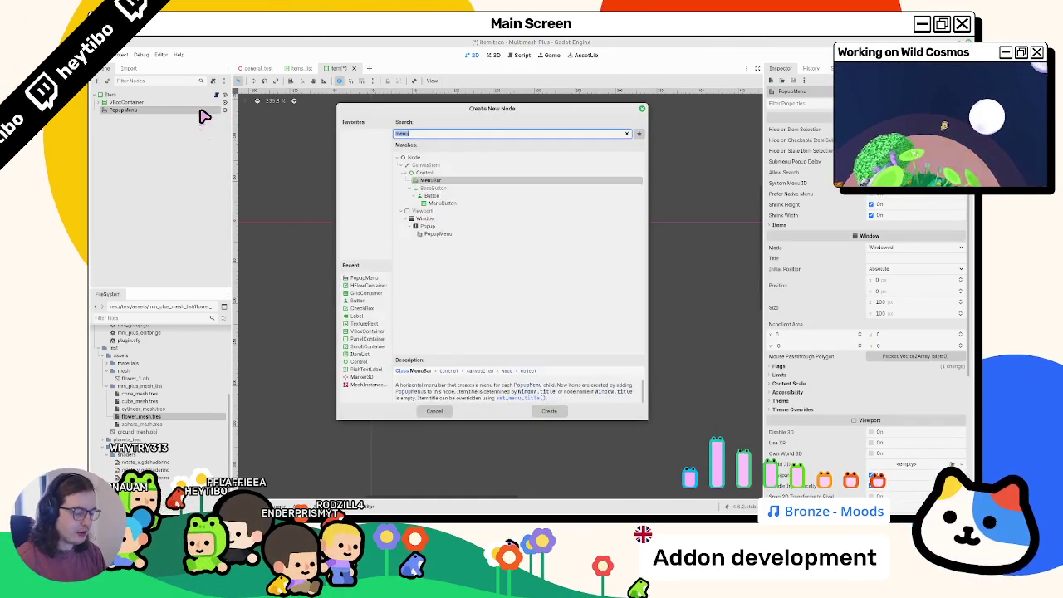
type("button")
key("Return")
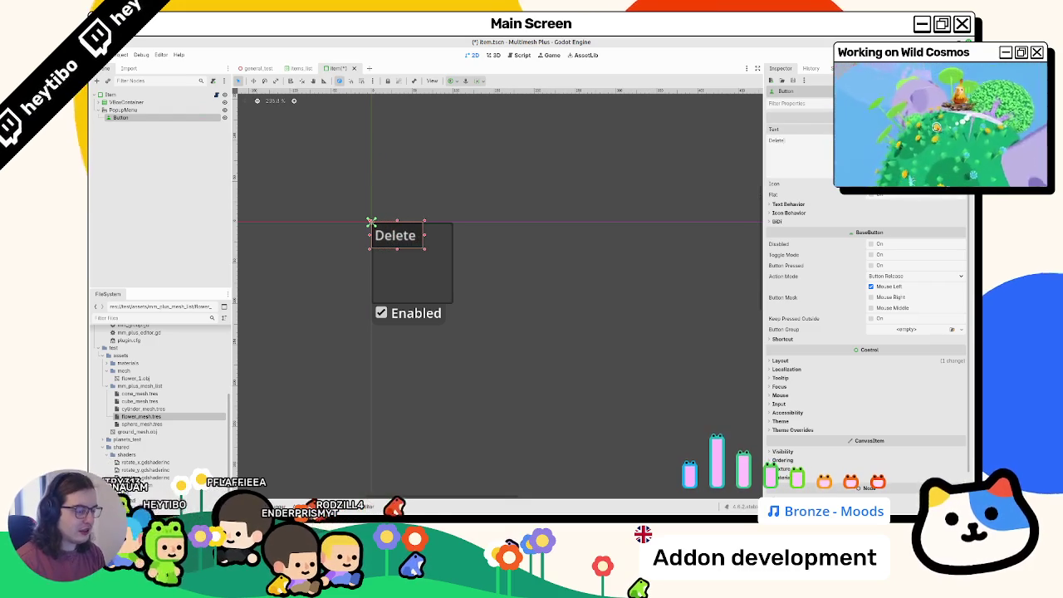
type("Item")
key("ctrl+s")
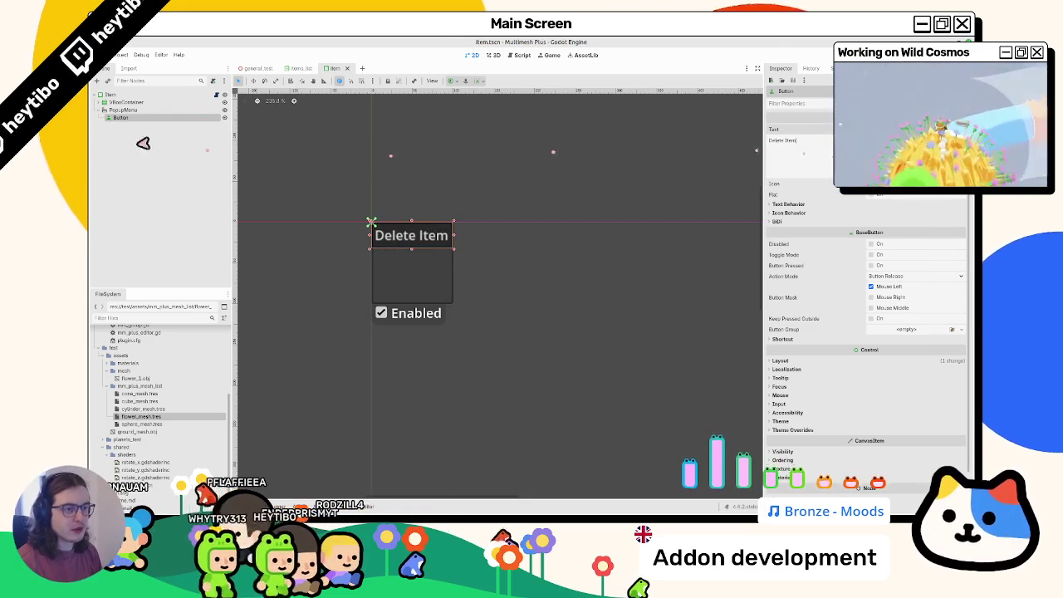
- Remove the Delete Item button from under the PopupMenu
left_click(123, 109)
left_click(121, 117)
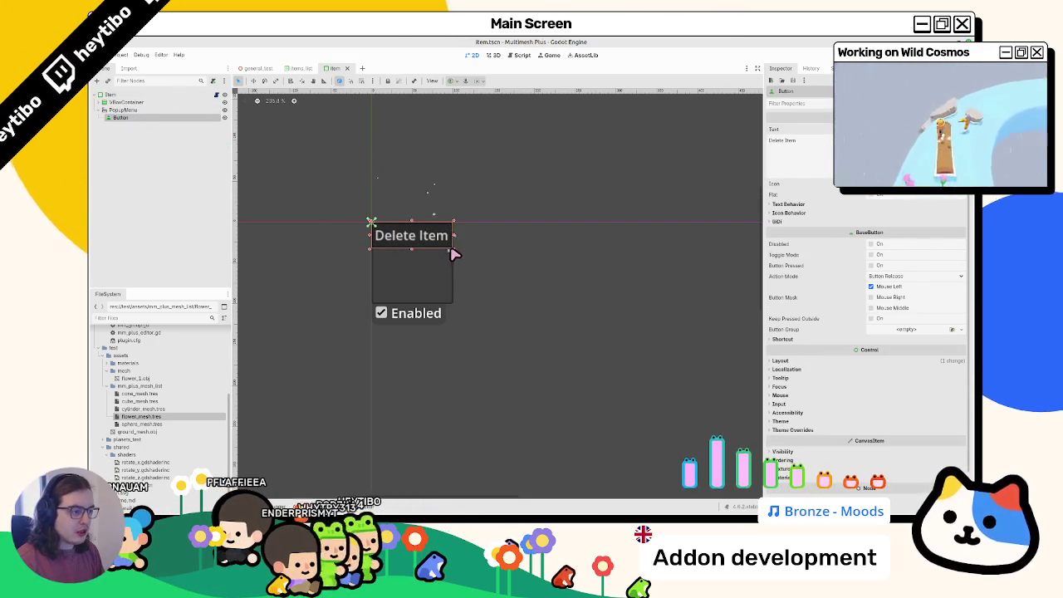
left_click(142, 113)
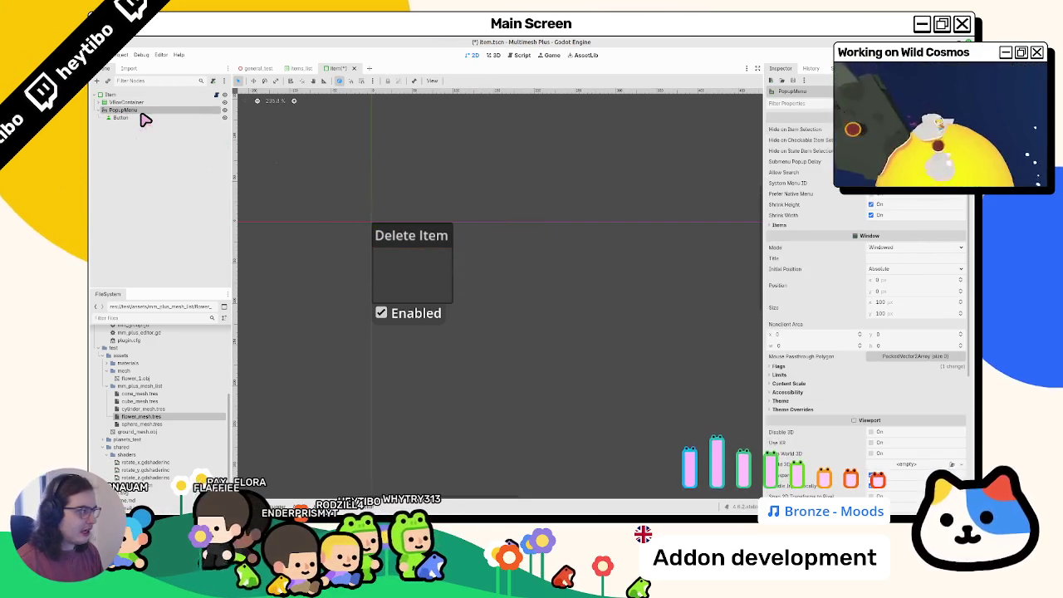
left_click(213, 117)
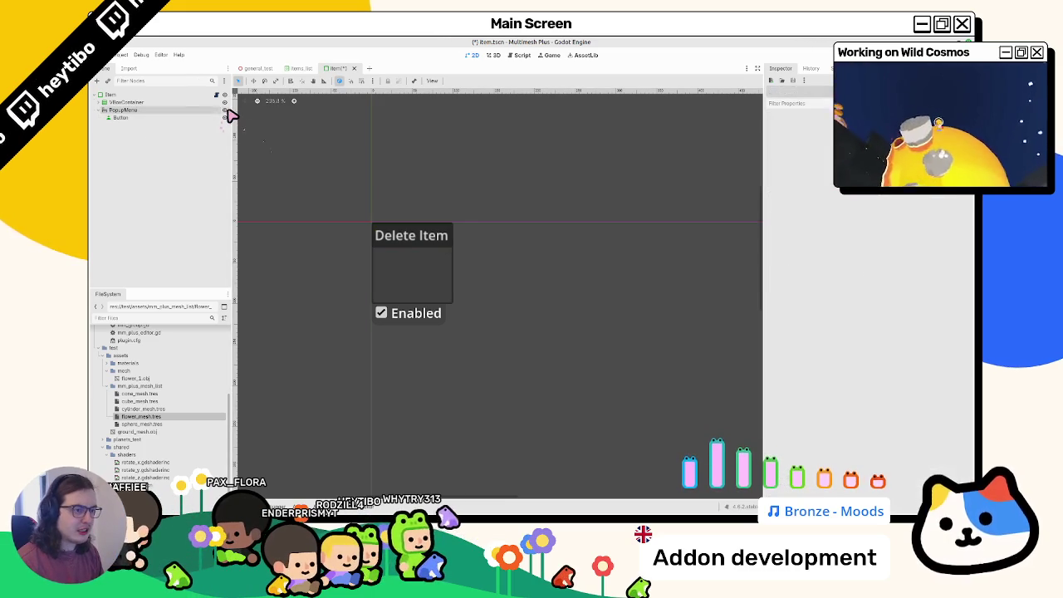
left_click(181, 110)
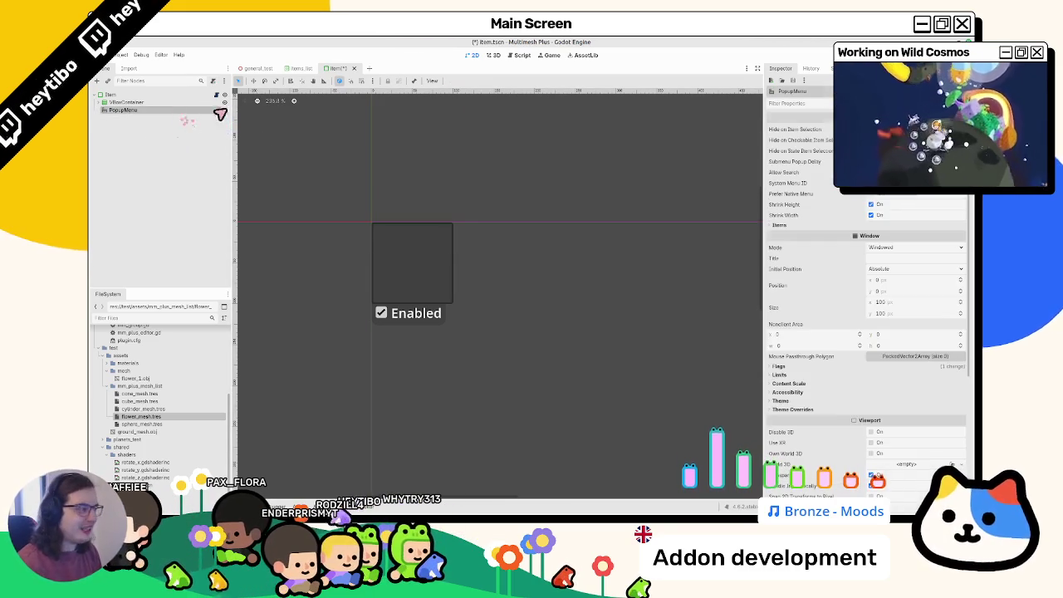
- Add a non-checkable PopupMenu item with the text 'What?'
left_click(882, 238)
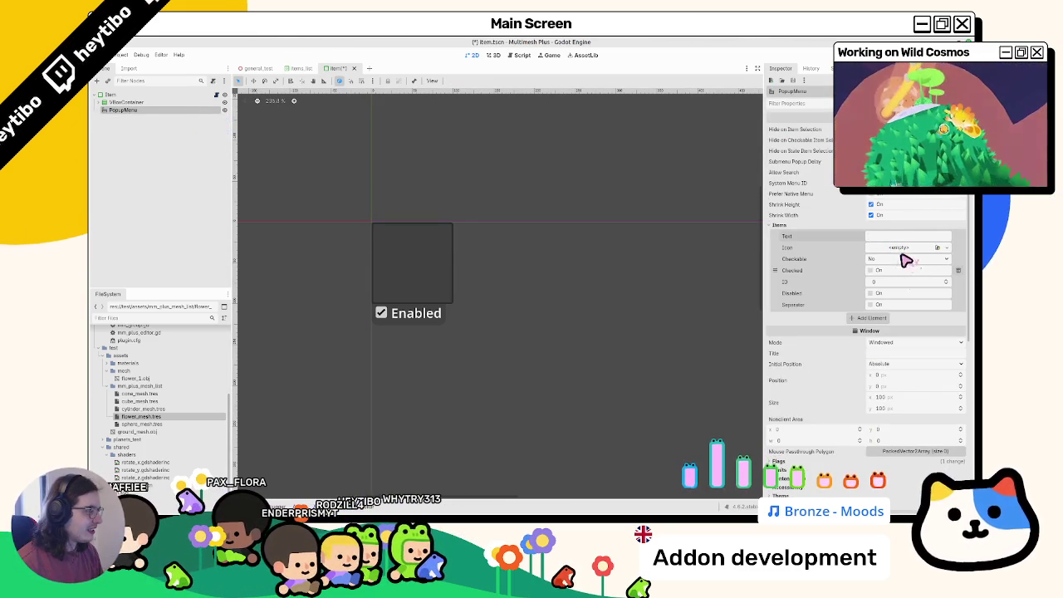
left_click(903, 260)
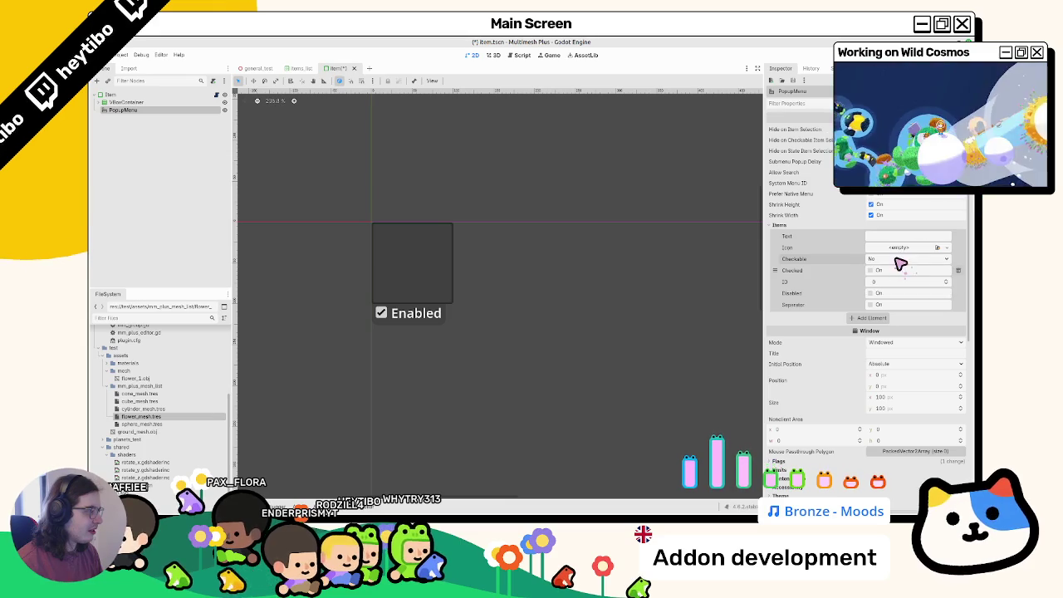
left_click(903, 272)
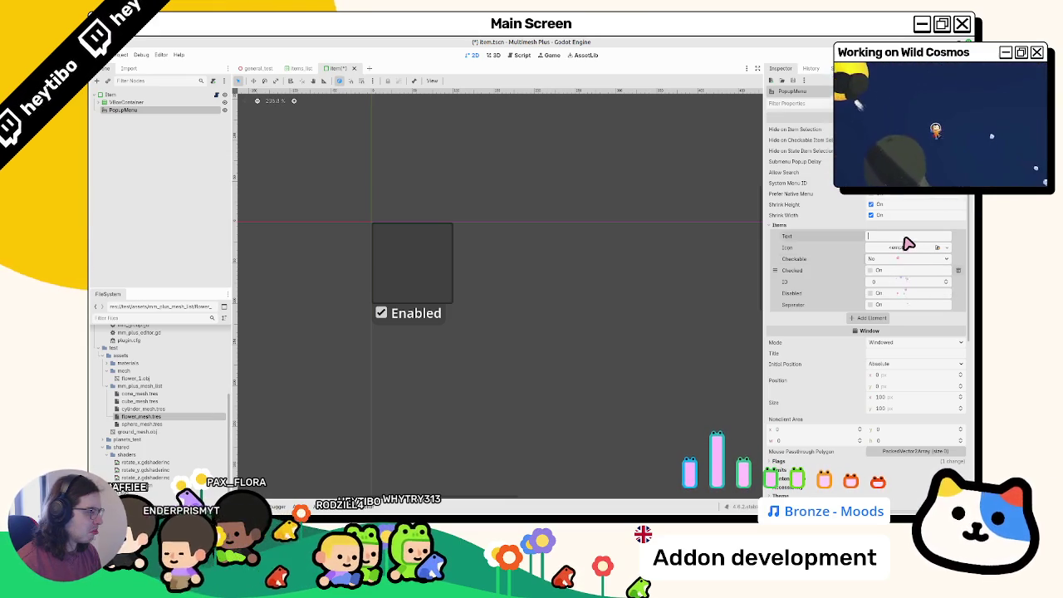
left_click(906, 237)
type("What?")
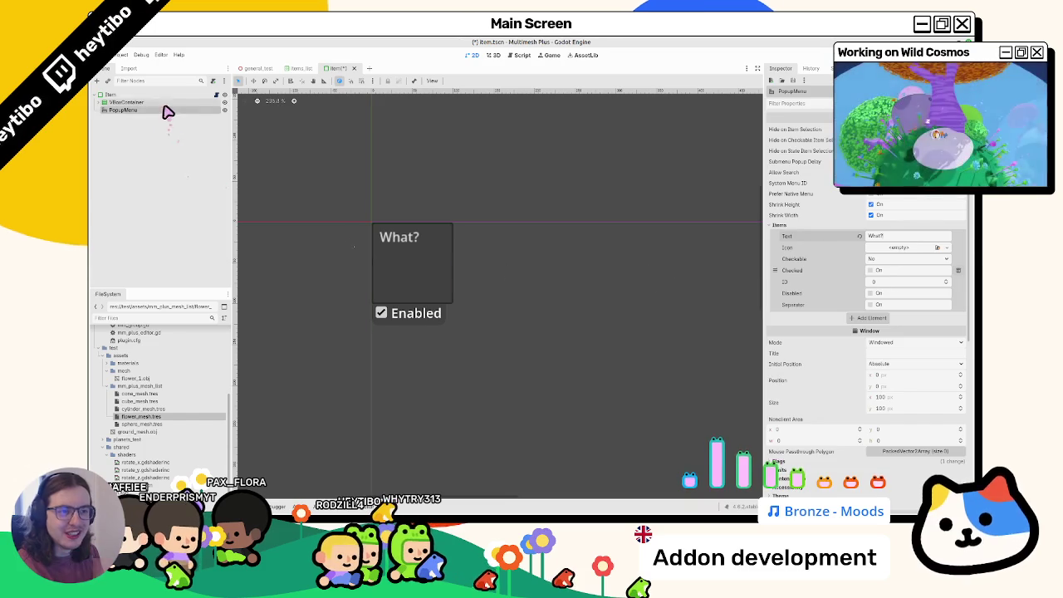
- Delete the PopupMenu node and open the Create New Node dialog
key("Delete")
key("Return")
key("ctrl+a")
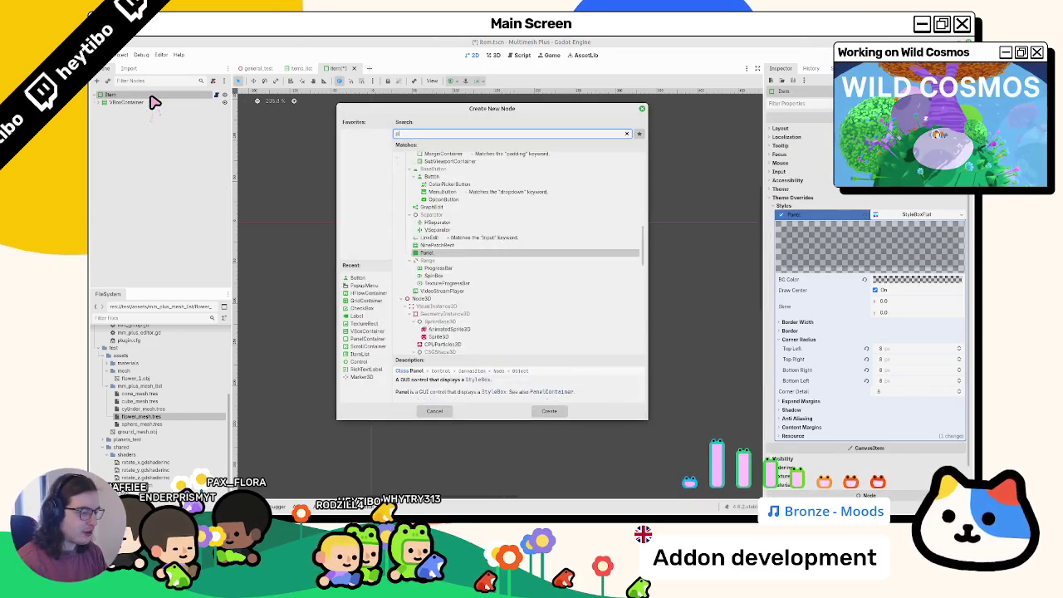
- Search 'popup' and create a PopupPanel node in the item scene
type("popup")
key("Down")
key("Down")
key("Return")
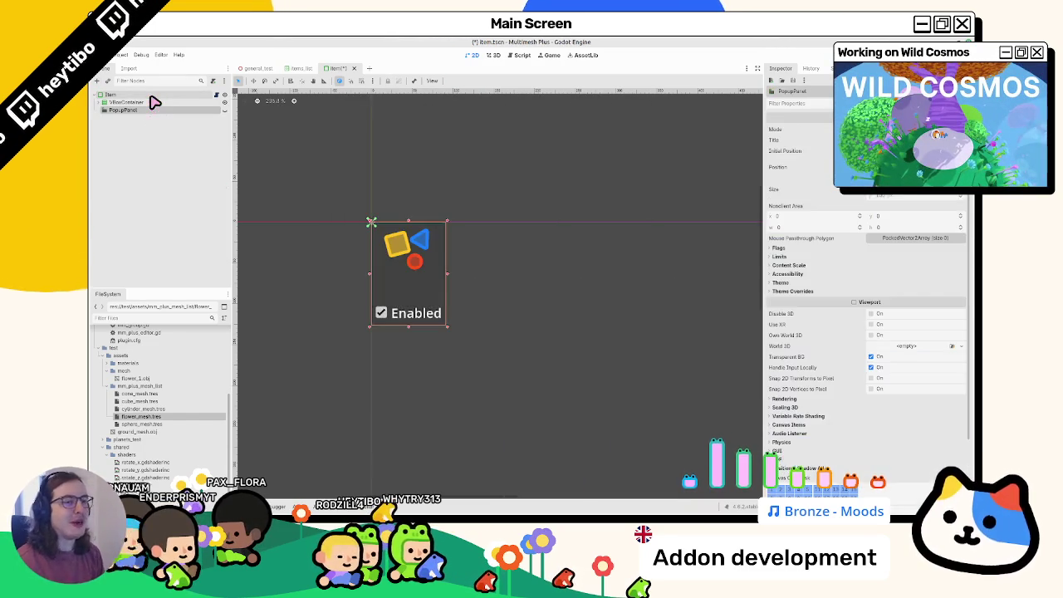
- Select the Item root and add a new PopupMenu child node
key("ctrl+a")
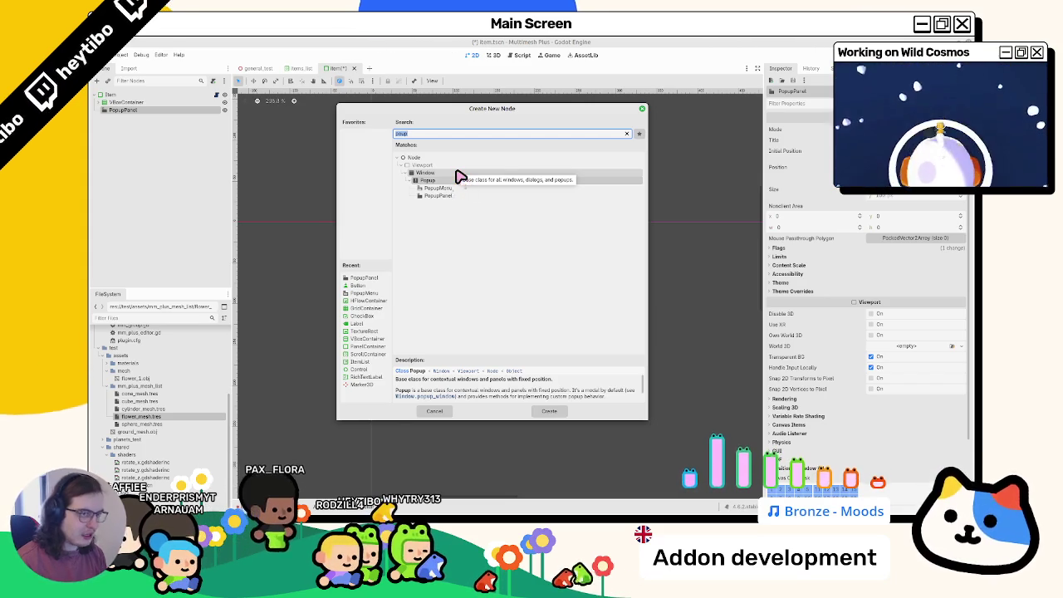
key("Escape")
left_click(165, 96)
key("ctrl+a")
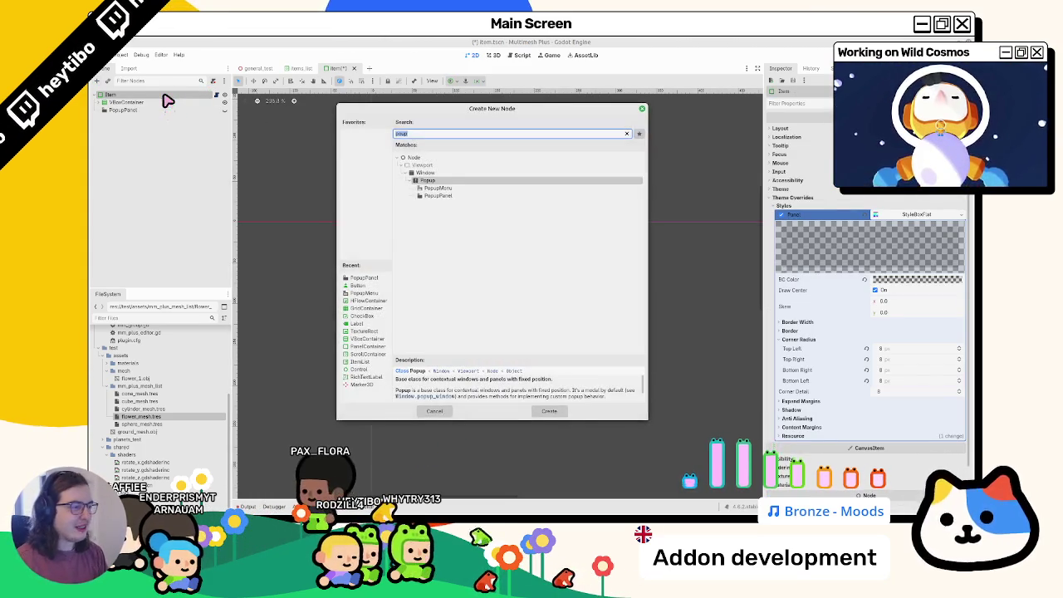
key("Down")
key("Return")
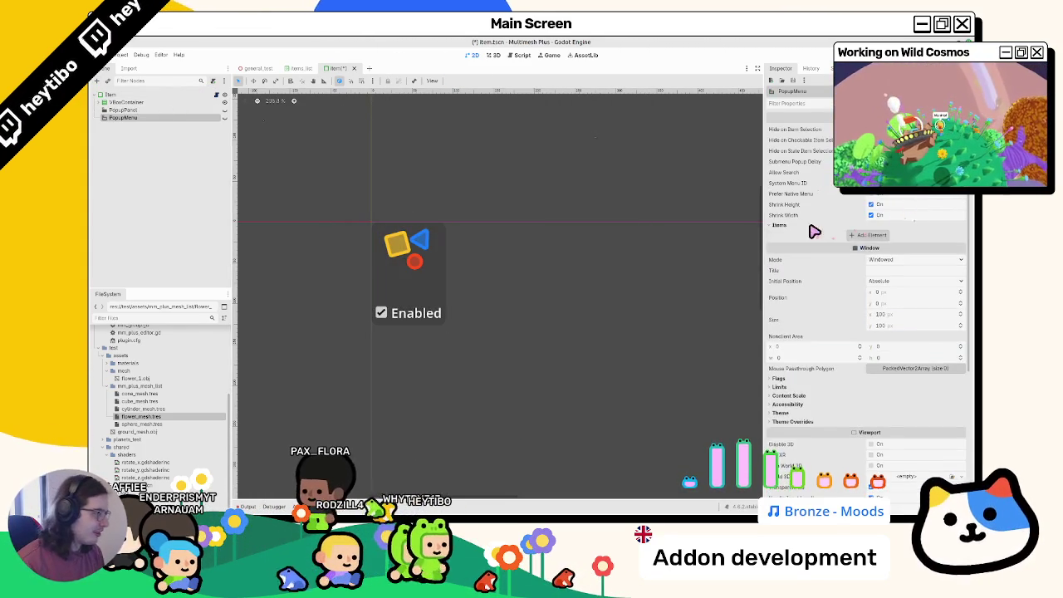
- Add a non-checkable item with the text 'Test' to the new PopupMenu
left_click(868, 237)
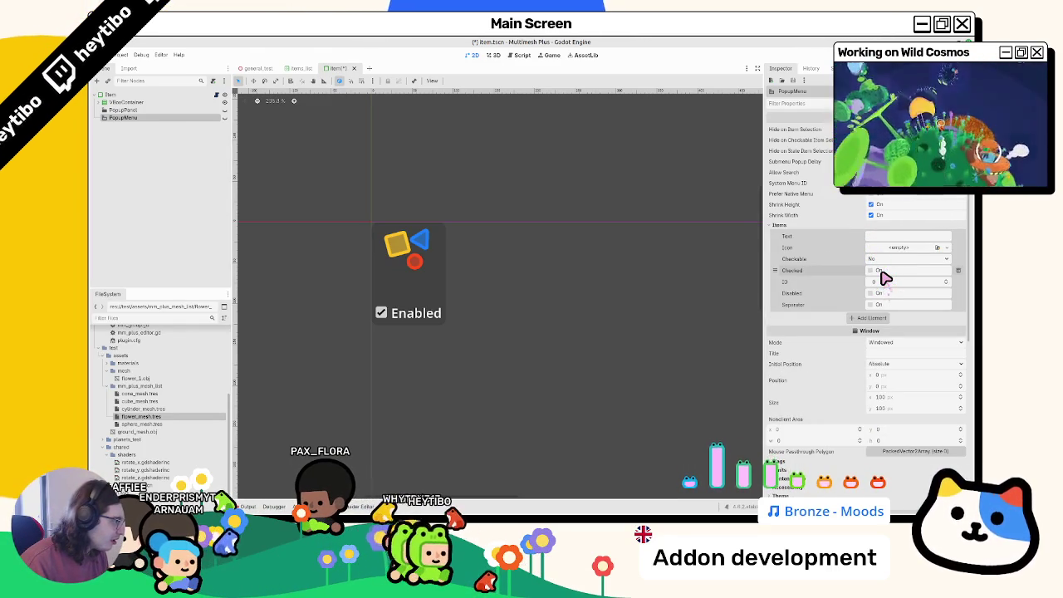
left_click(884, 260)
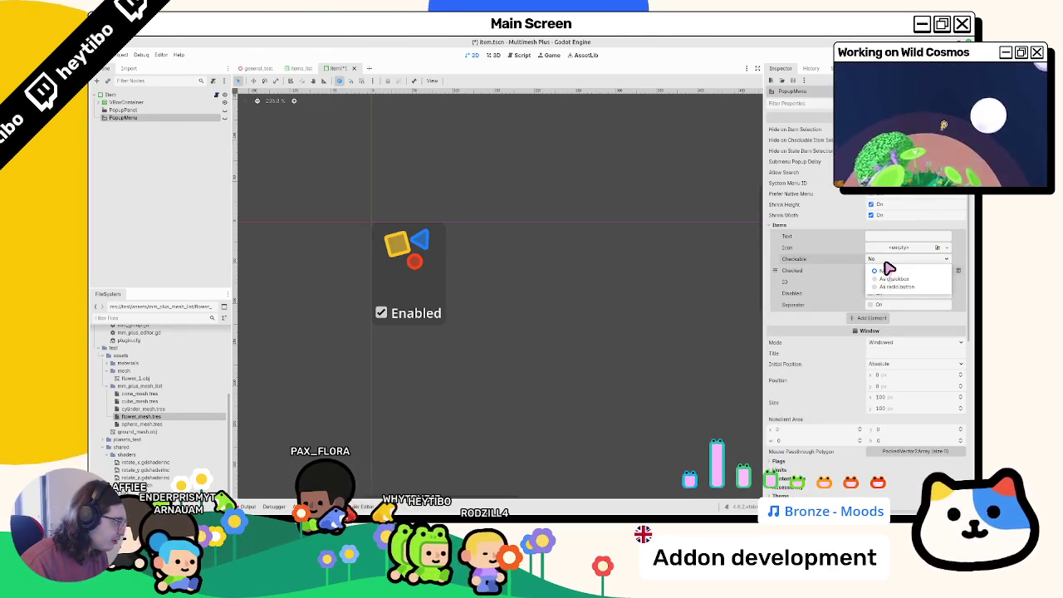
left_click(887, 268)
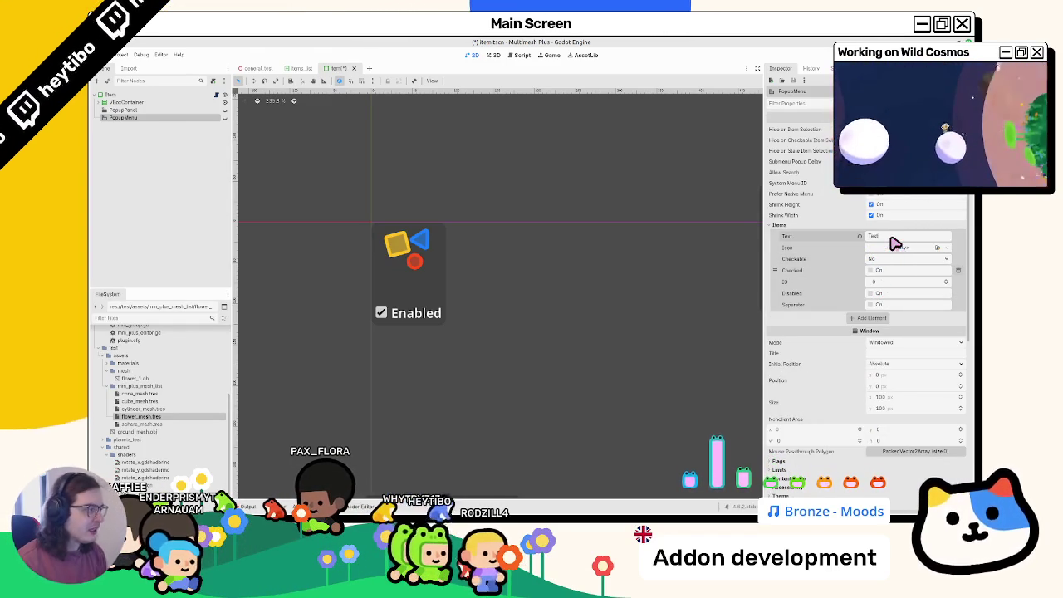
- Toggle the PopupMenu's visibility so its preview shows on the Item canvas
left_click(225, 118)
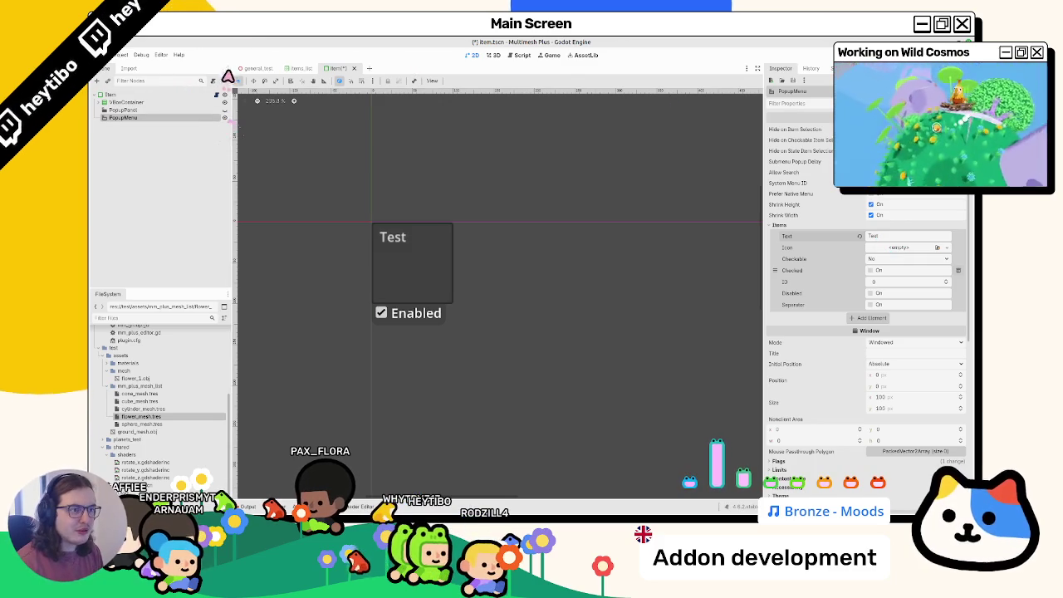
left_click(420, 240)
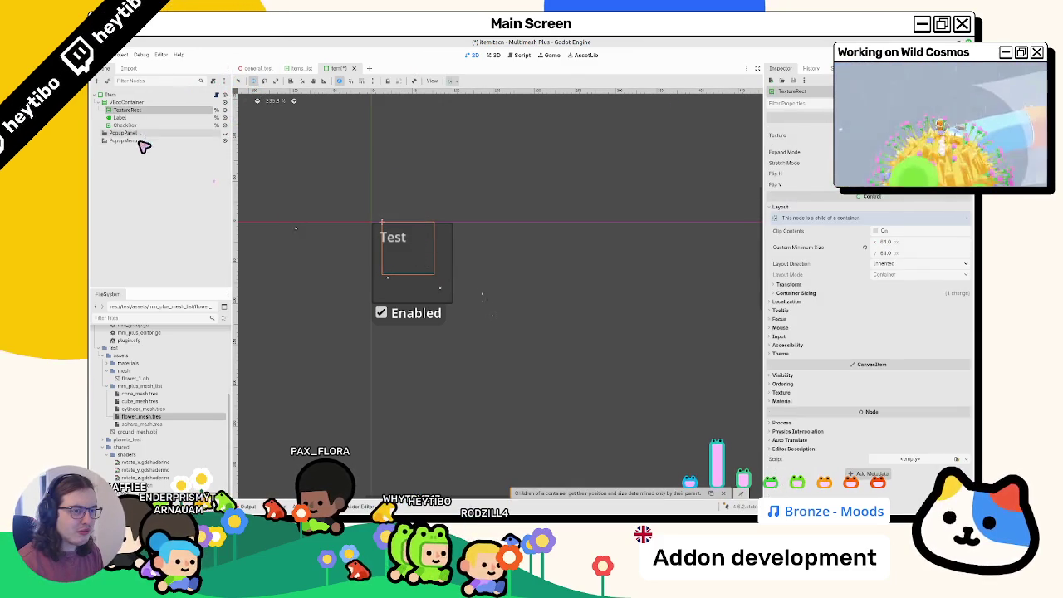
left_click(176, 141)
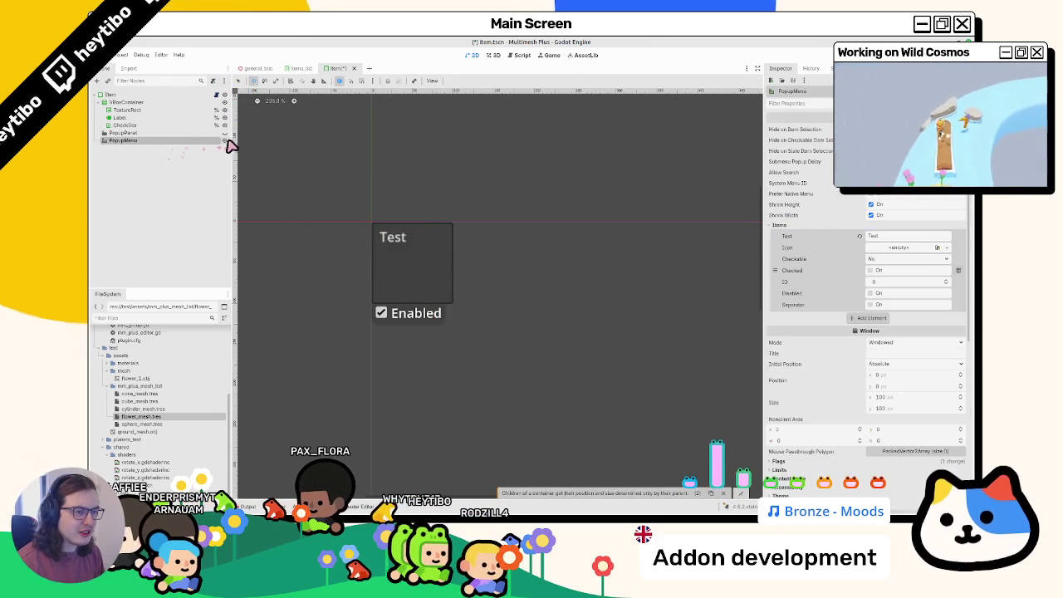
left_click(224, 140)
left_click(225, 140)
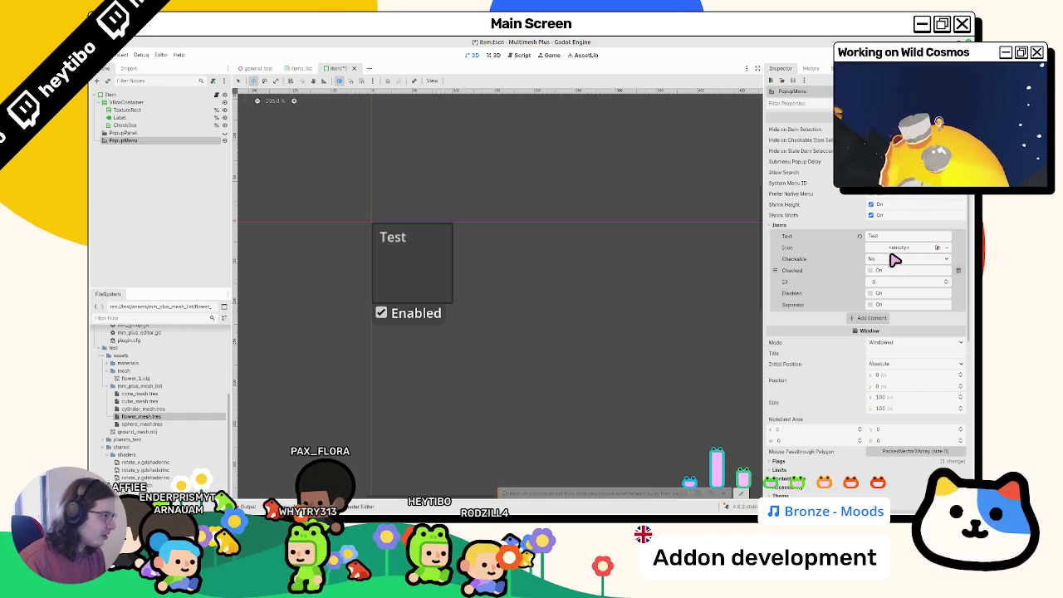
- Look over the PopupMenu's System Menu ID and Allow Search properties, leaving them unchanged
left_click(878, 196)
left_click(877, 198)
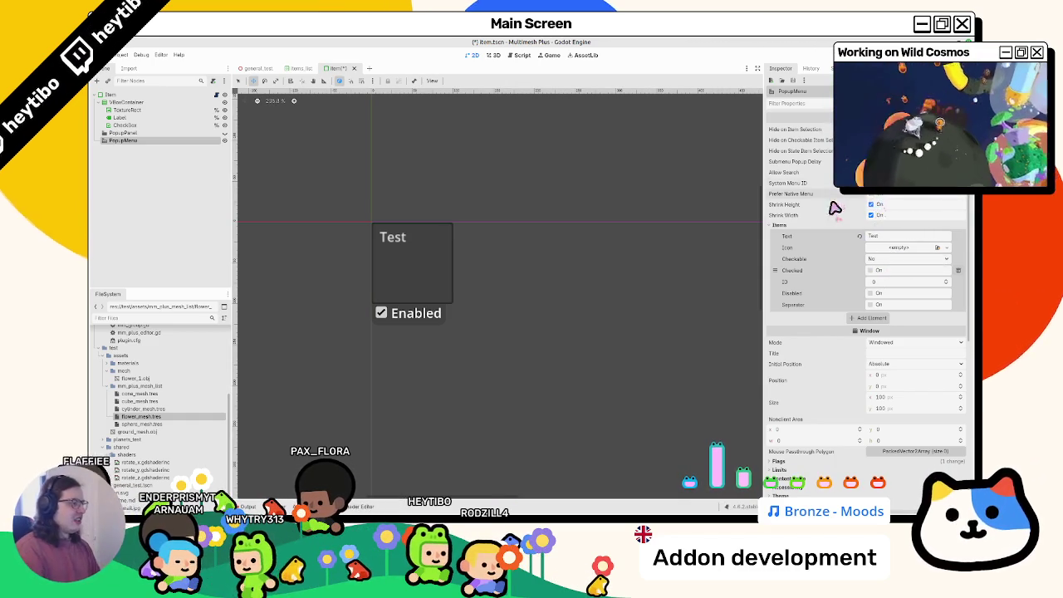
mouse_move(834, 172)
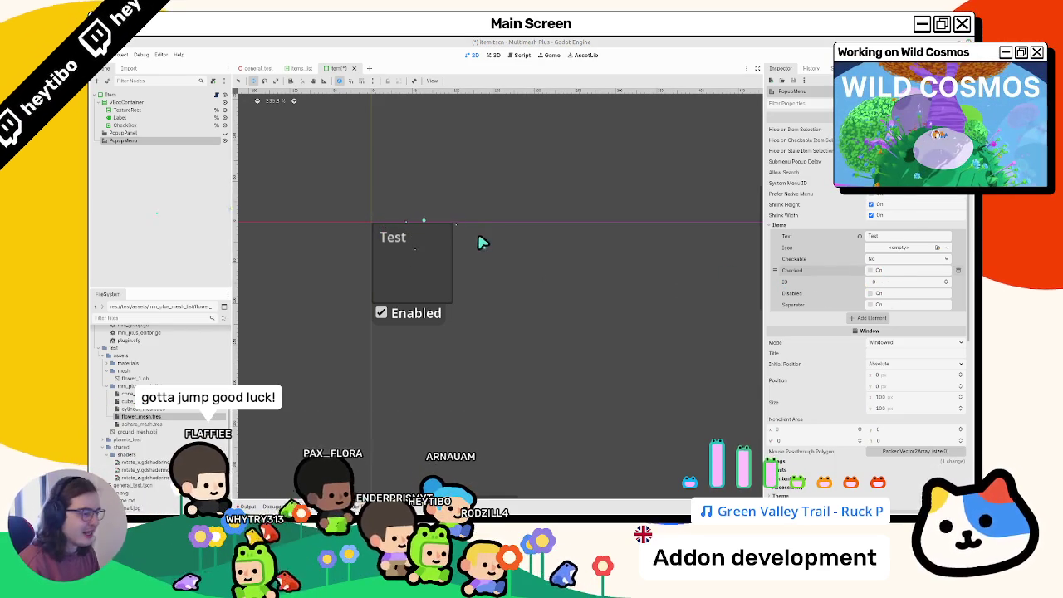
- Run the project with F5, test the right-click popup in-game, then stop it
key("F5")
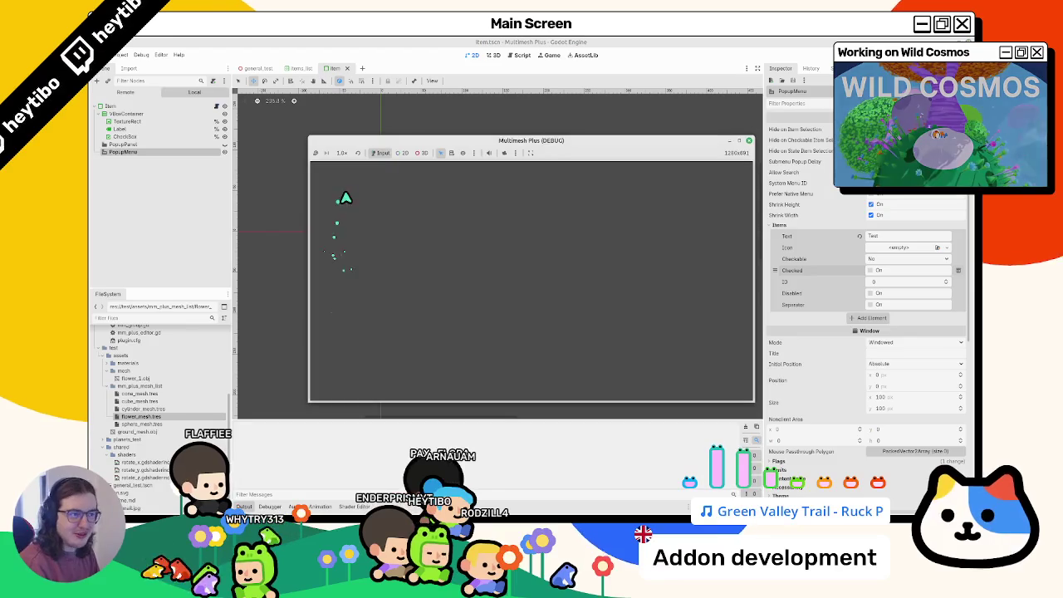
right_click(439, 138)
left_click(462, 195)
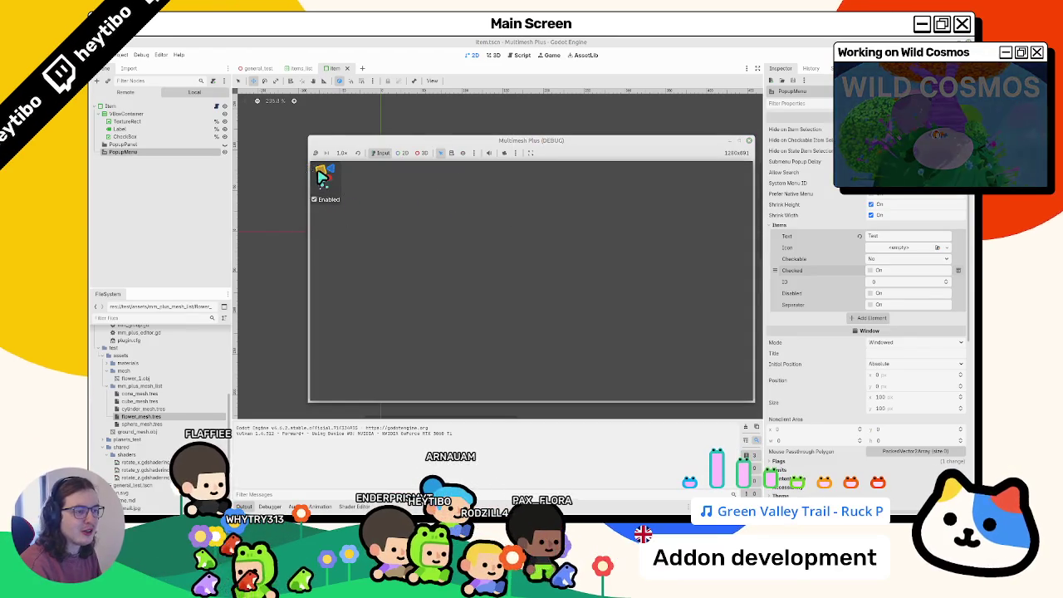
right_click(202, 156)
key("Escape")
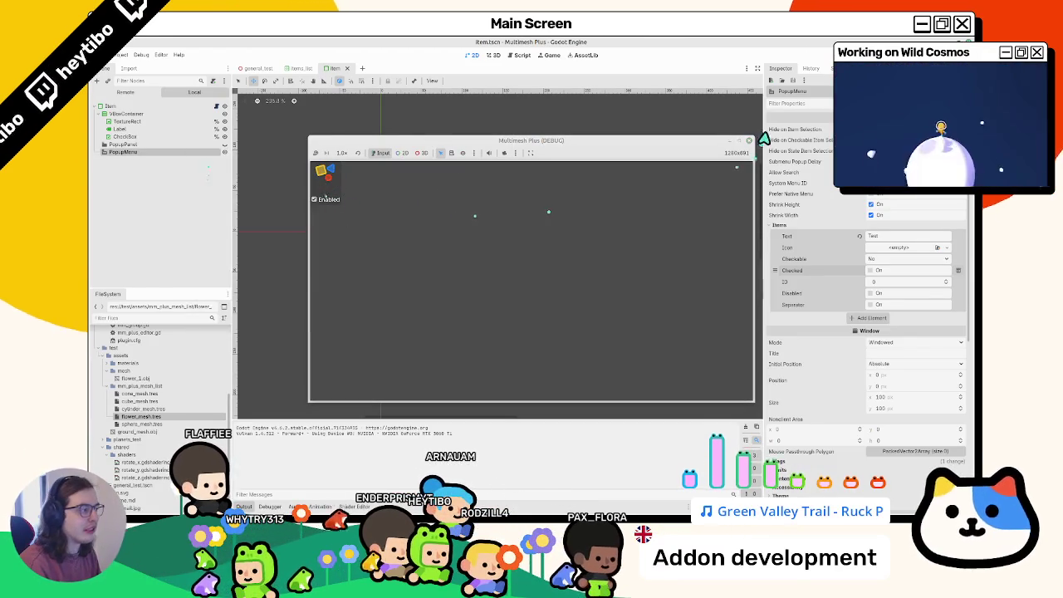
left_click(748, 140)
- Delete the PopupPanel and PopupMenu nodes and open the item.gd script
left_click(153, 144)
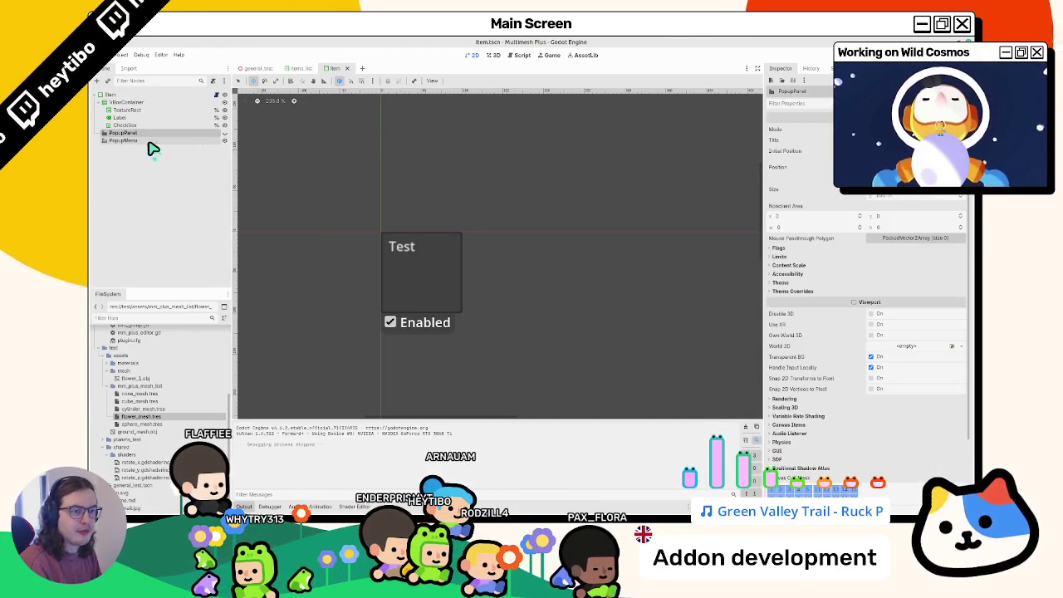
left_click(206, 139)
left_click(224, 140)
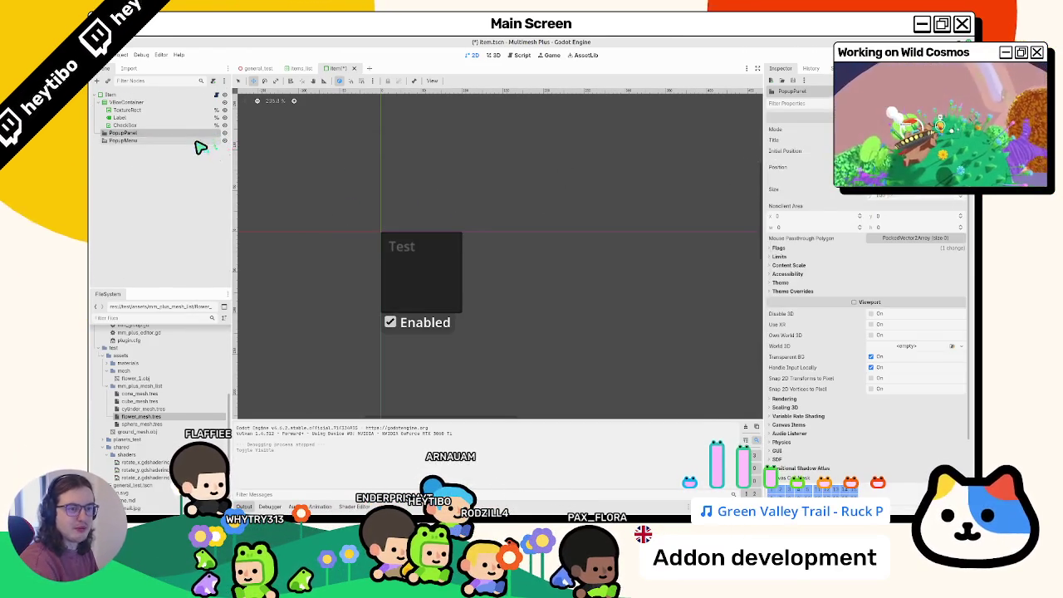
key("Delete")
left_click(194, 134)
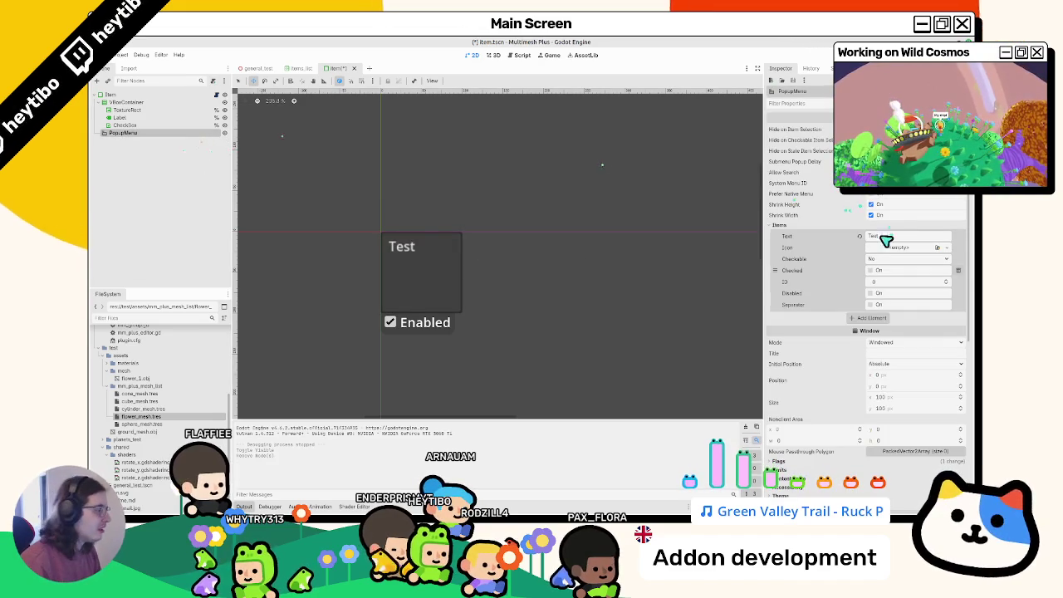
key("Delete")
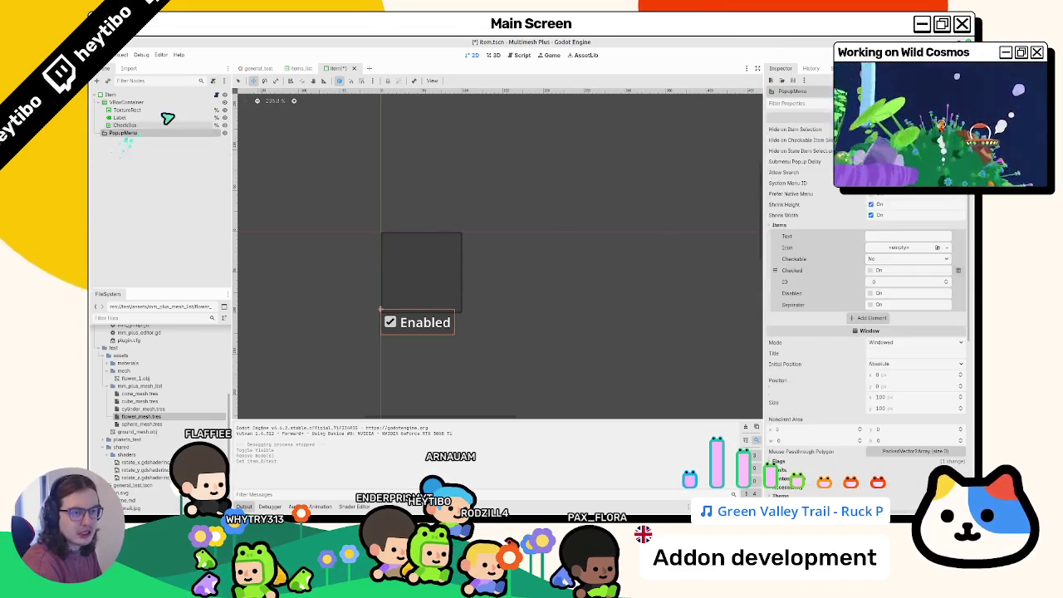
left_click(215, 95)
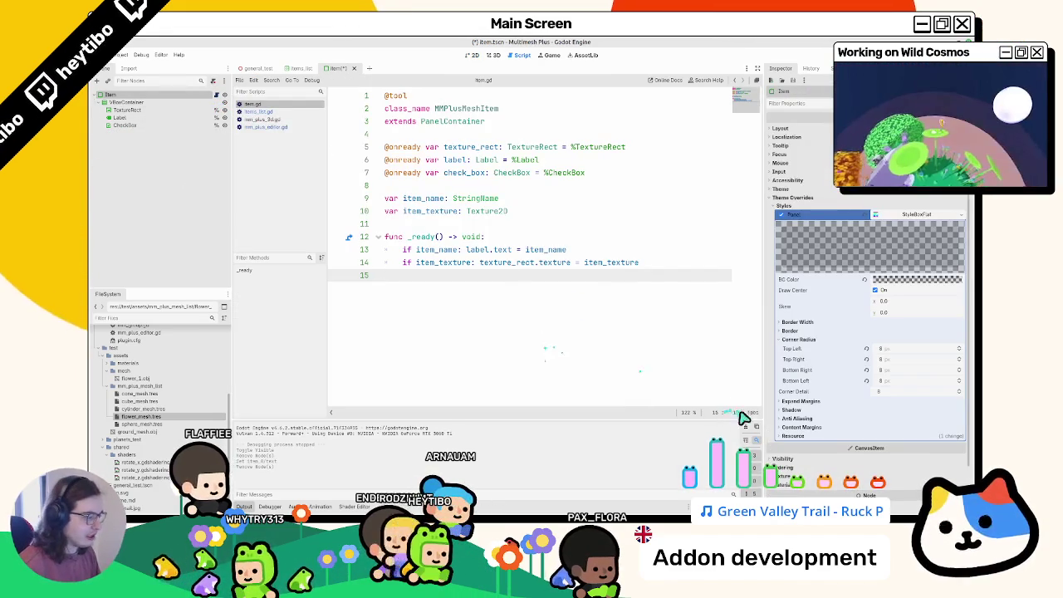
- Go to line 11 of item.gd, cancel adding a child to VBoxContainer, and return to the 2D canvas
left_click(424, 225)
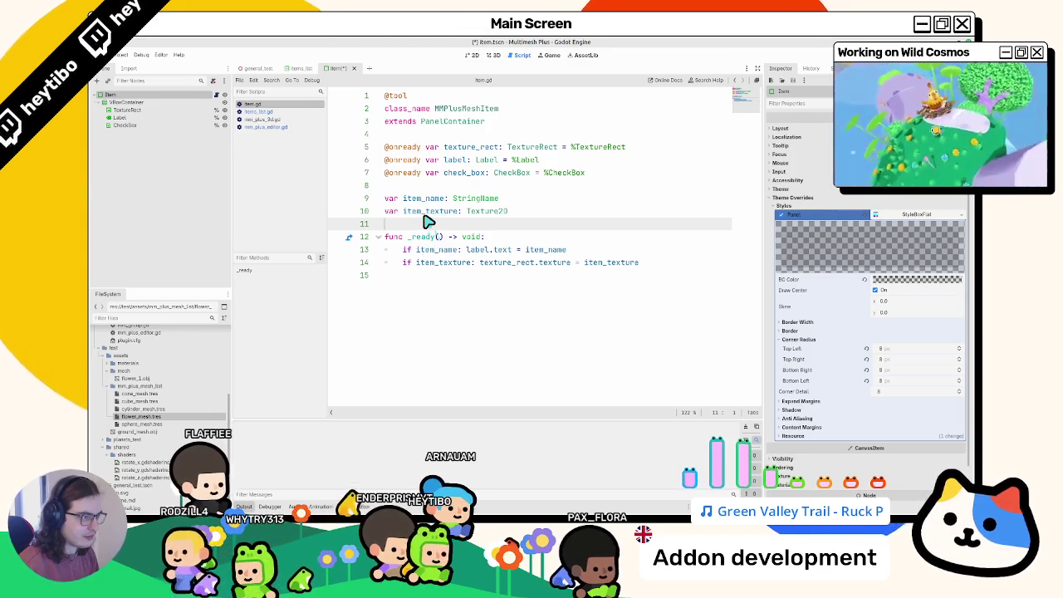
left_click(148, 101)
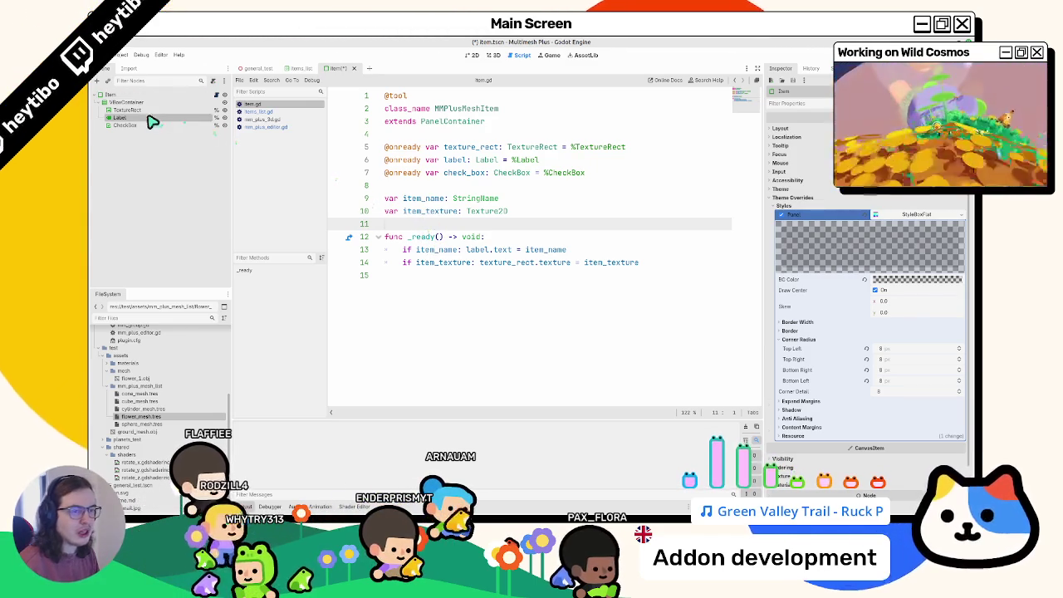
key("ctrl+a")
key("Escape")
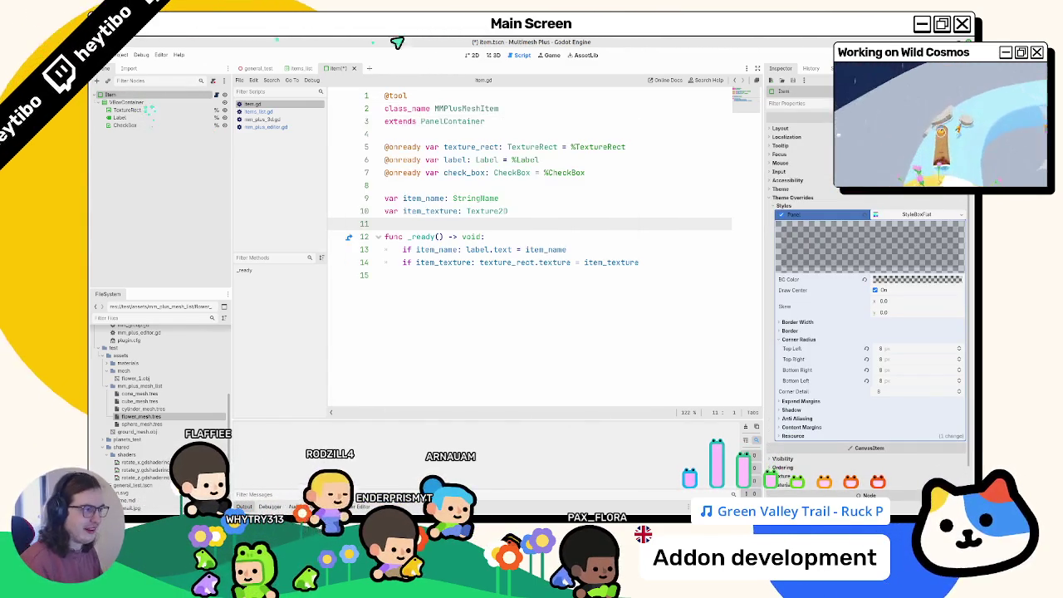
left_click(480, 56)
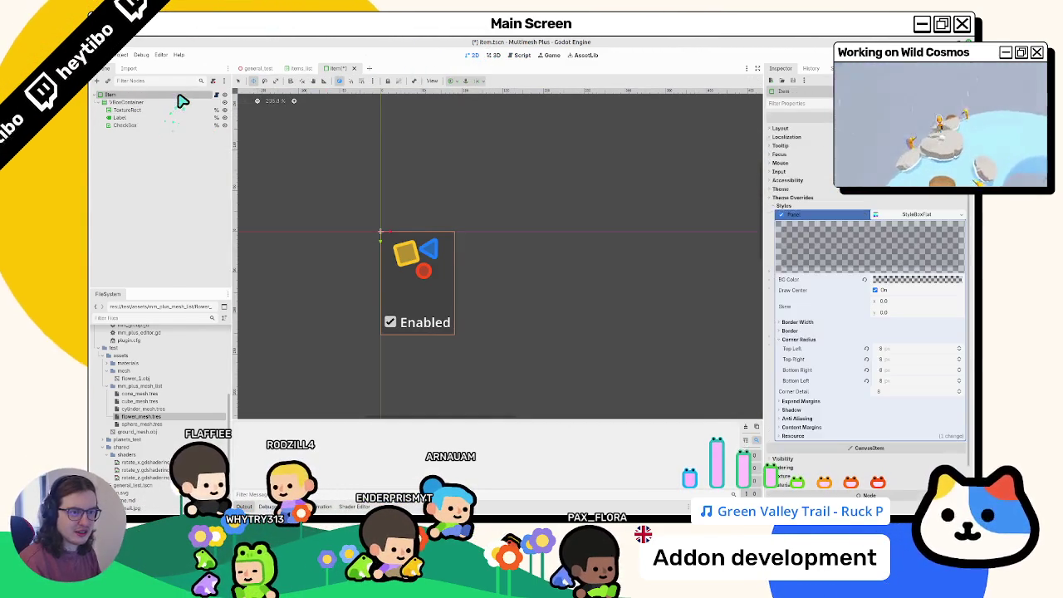
- Add a PopupPanel under the Item node with a child Button labelled Delete
key("ctrl+a")
type("popup")
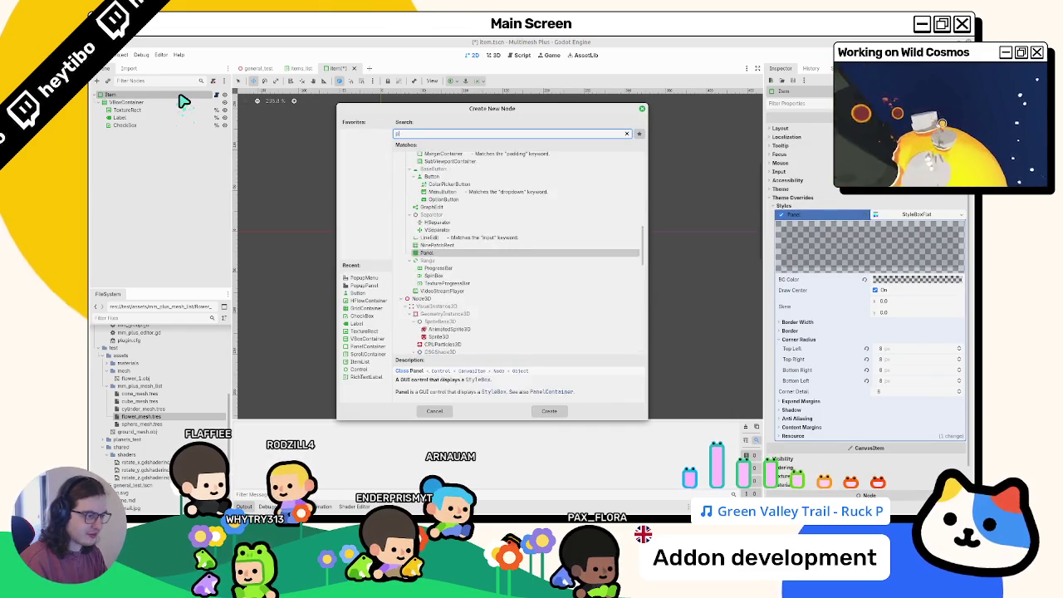
key("Down")
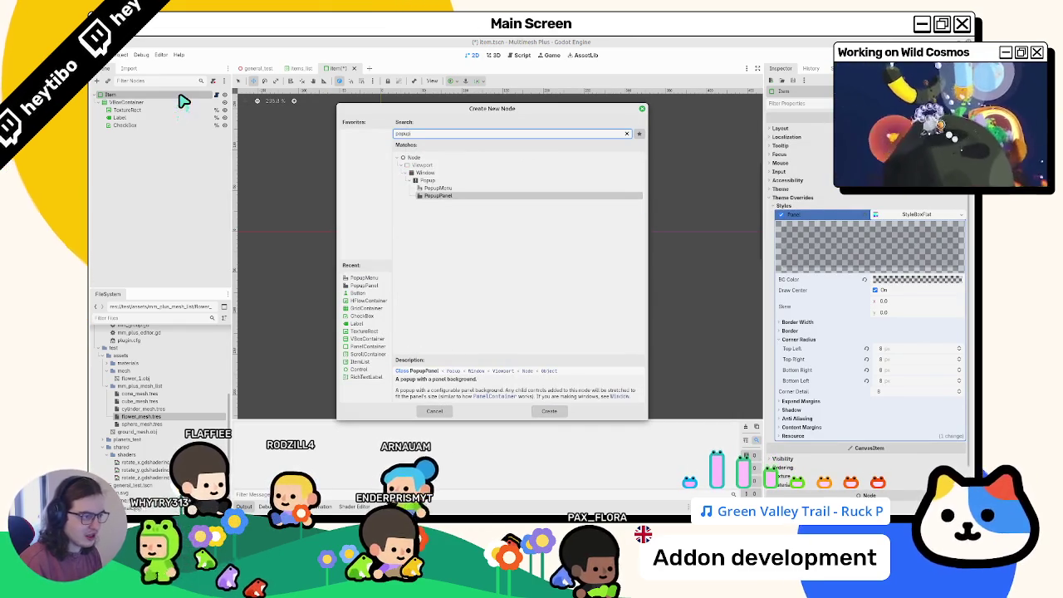
key("Up")
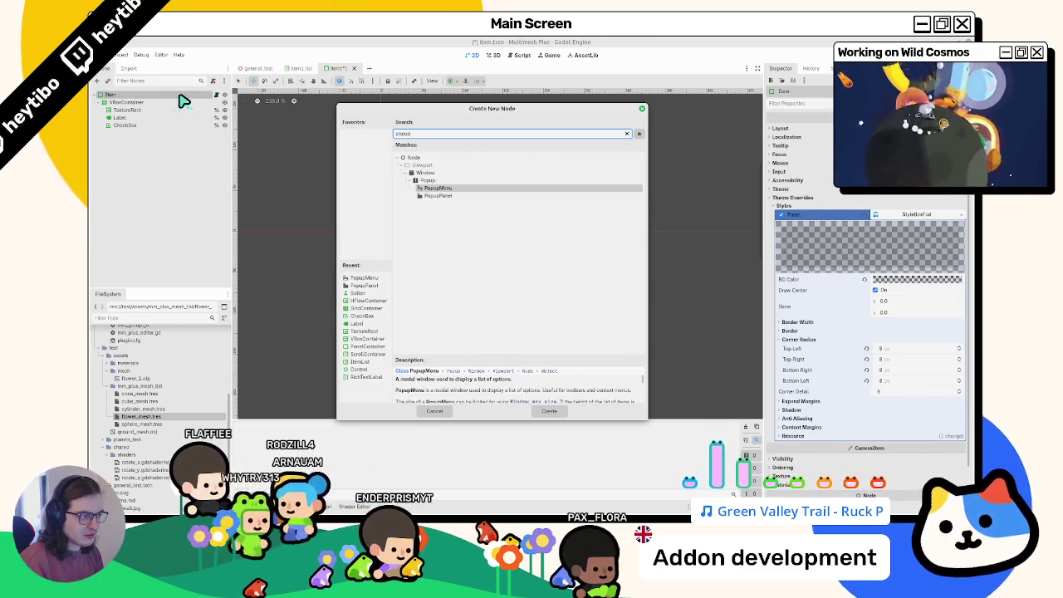
key("Down")
key("Return")
key("ctrl+a")
type("butto")
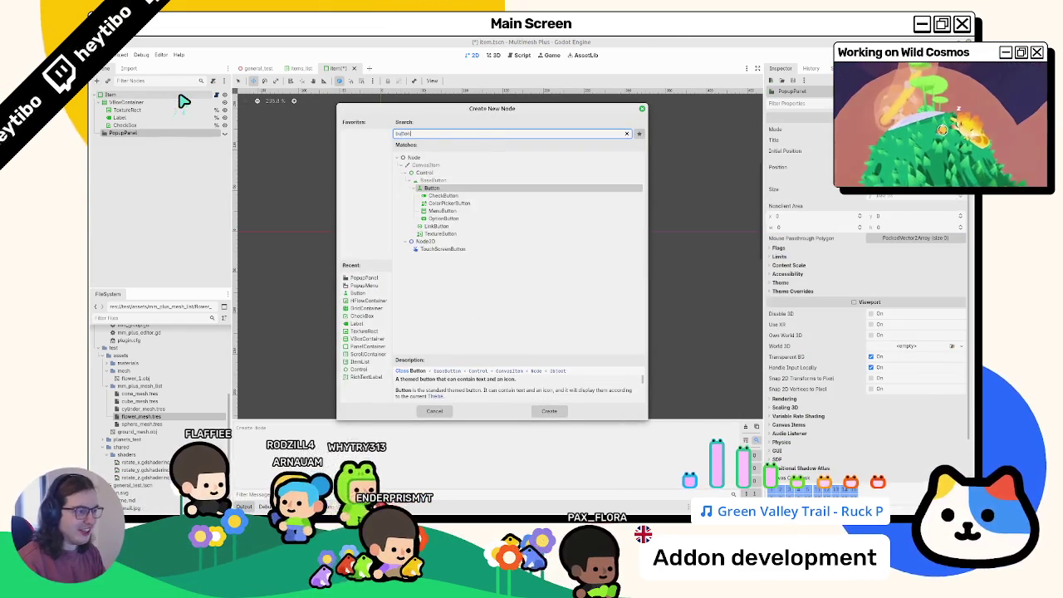
key("Return")
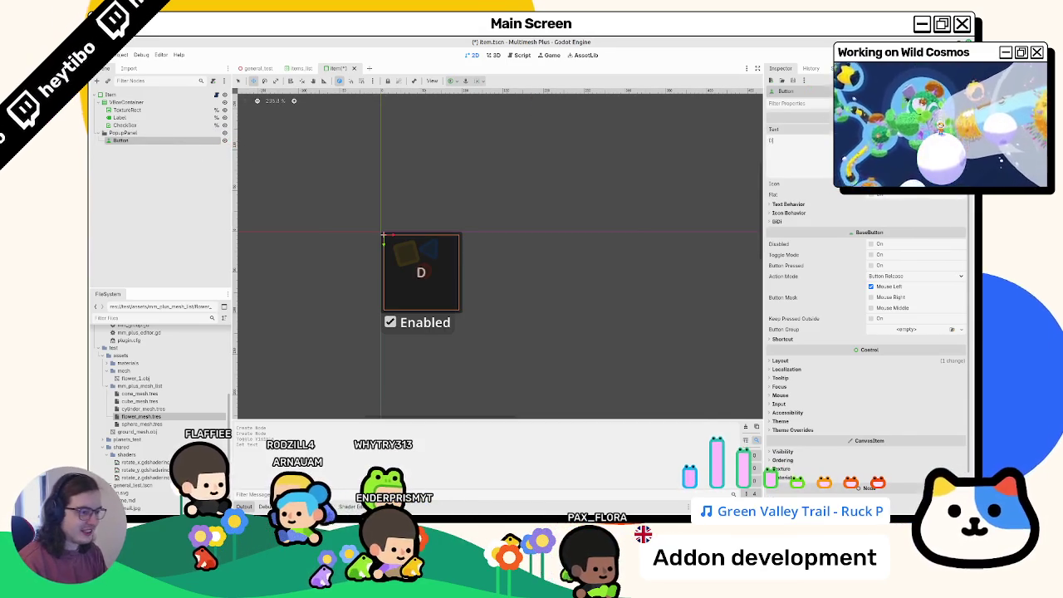
- Shrink the PopupPanel's size in the Inspector to fit the button
left_click(133, 133)
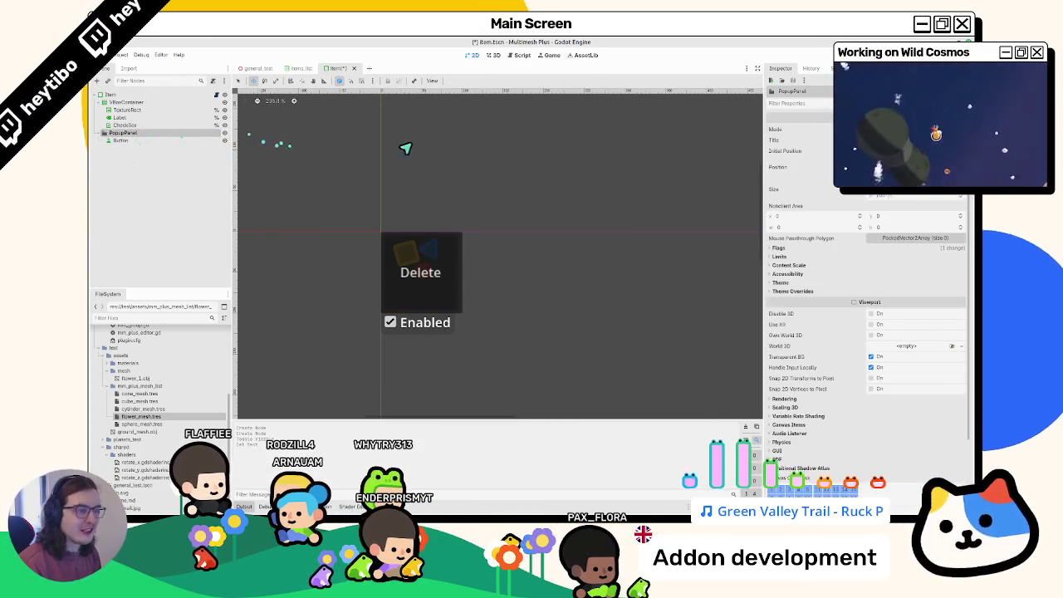
key("Tab")
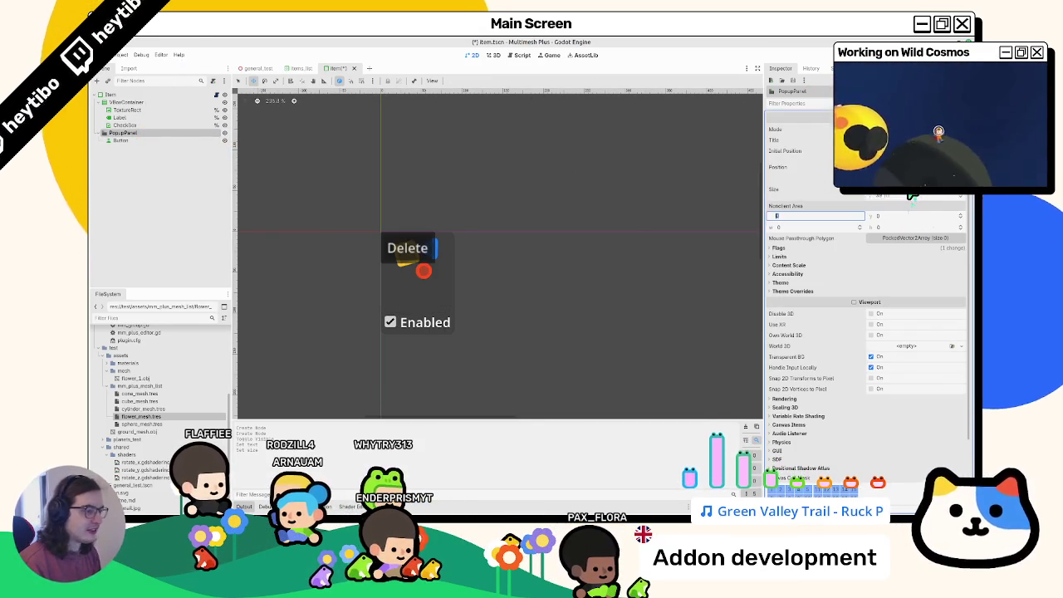
key("Return")
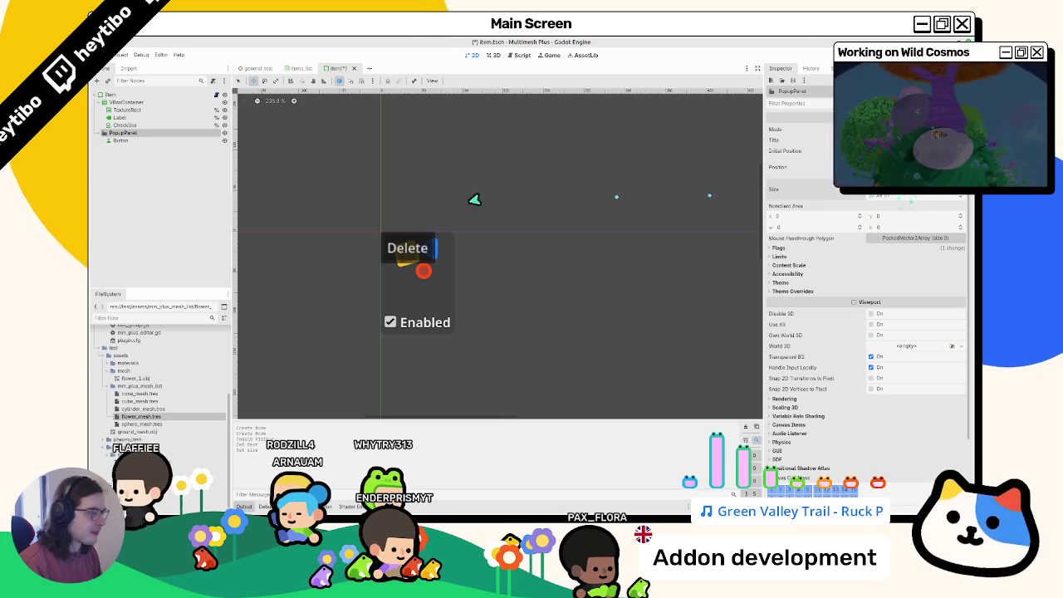
right_click(166, 140)
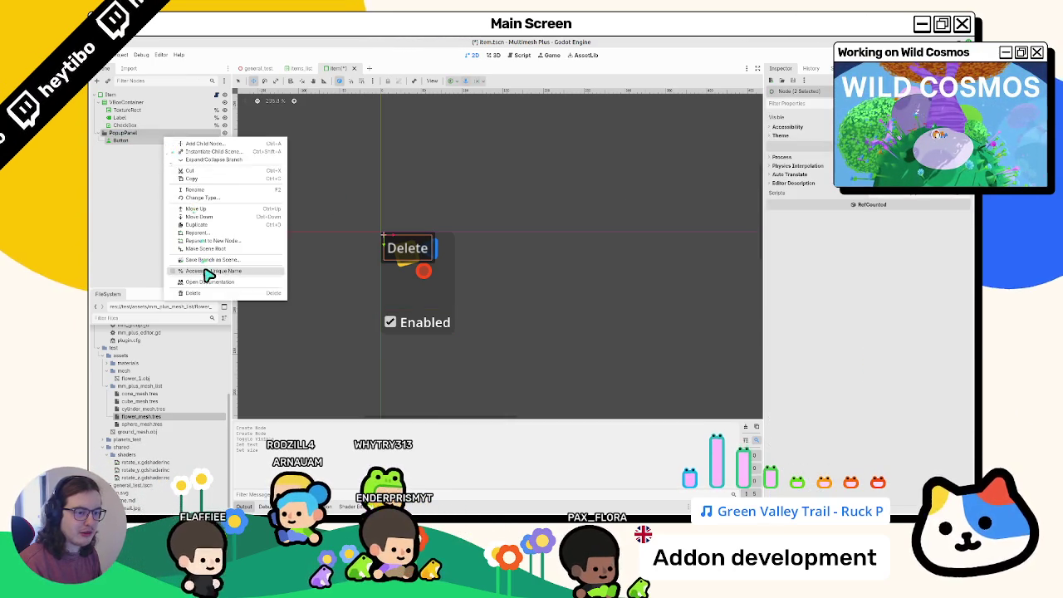
- Rename the Button to DeleteButton and save the item scene
left_click(207, 270)
left_click(133, 142)
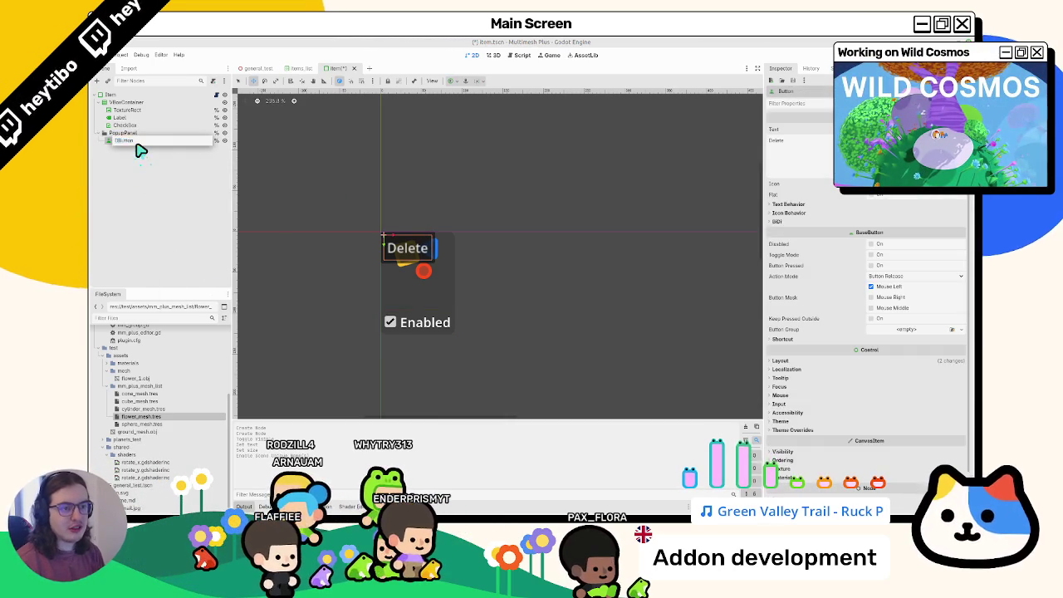
type("Delete")
key("Return")
key("ctrl+s")
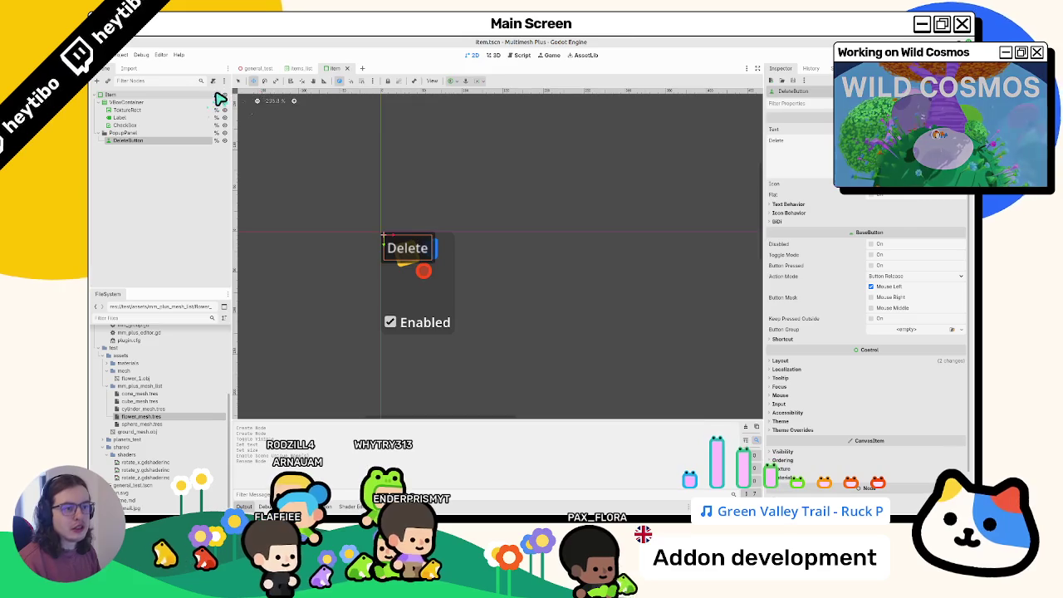
left_click(218, 94)
left_click(132, 133, "ctrl")
mouse_move(137, 138)
left_mouse_down()
mouse_move(343, 142)
mouse_move(459, 180)
mouse_move(458, 190)
left_mouse_up()
left_click(469, 309)
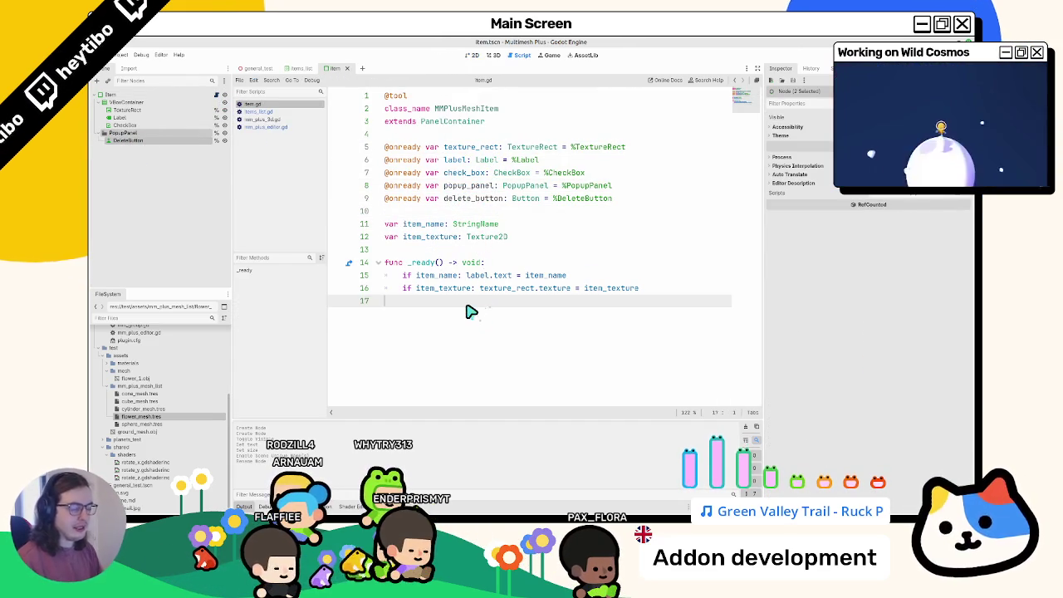
- Add a func _gui_input(event: InputEvent) stub at the end of item.gd
key("Return")
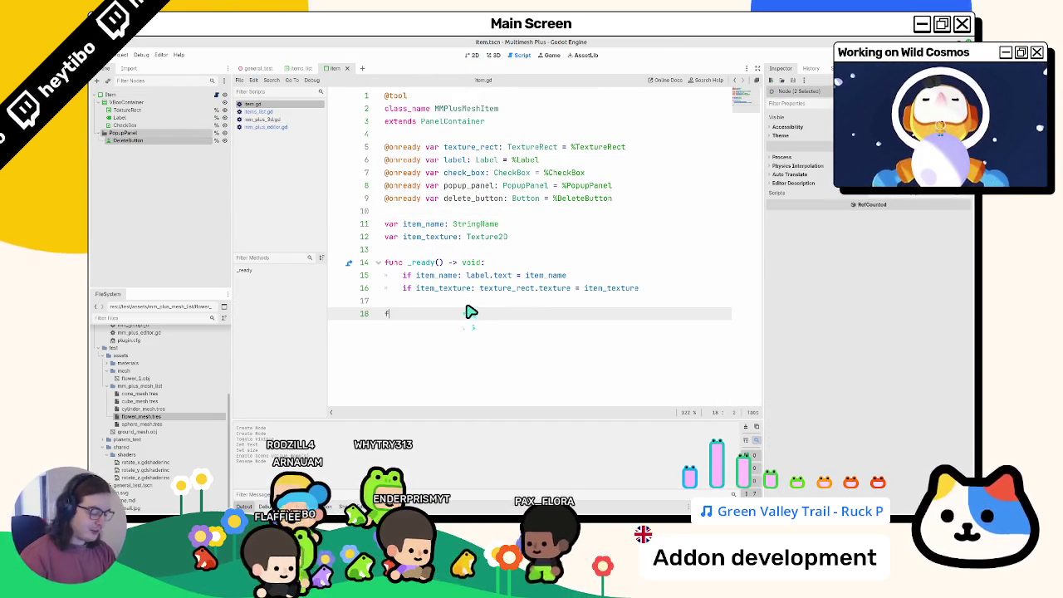
type("func _mo")
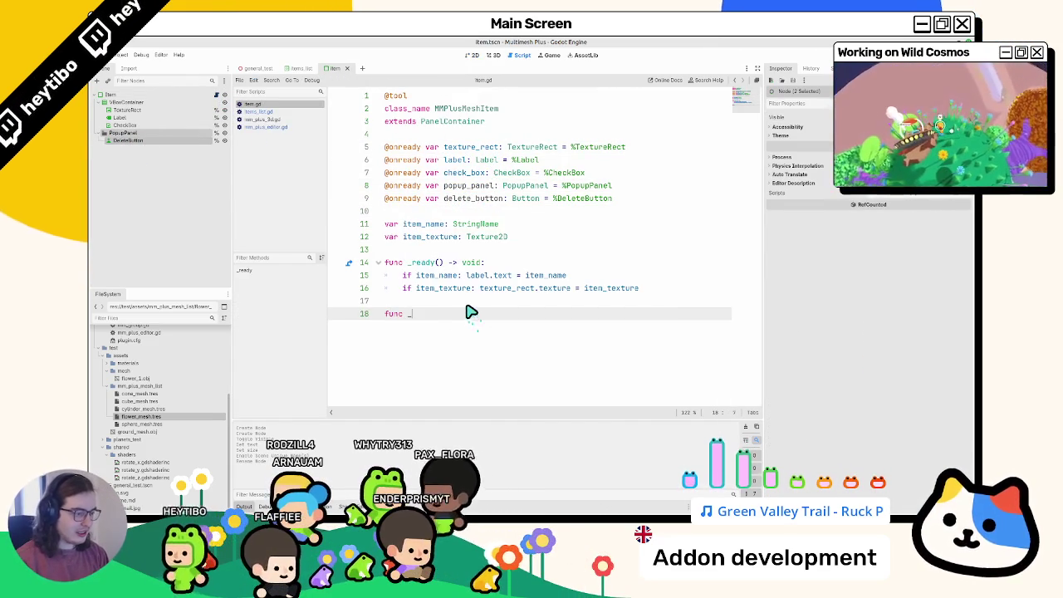
type("use")
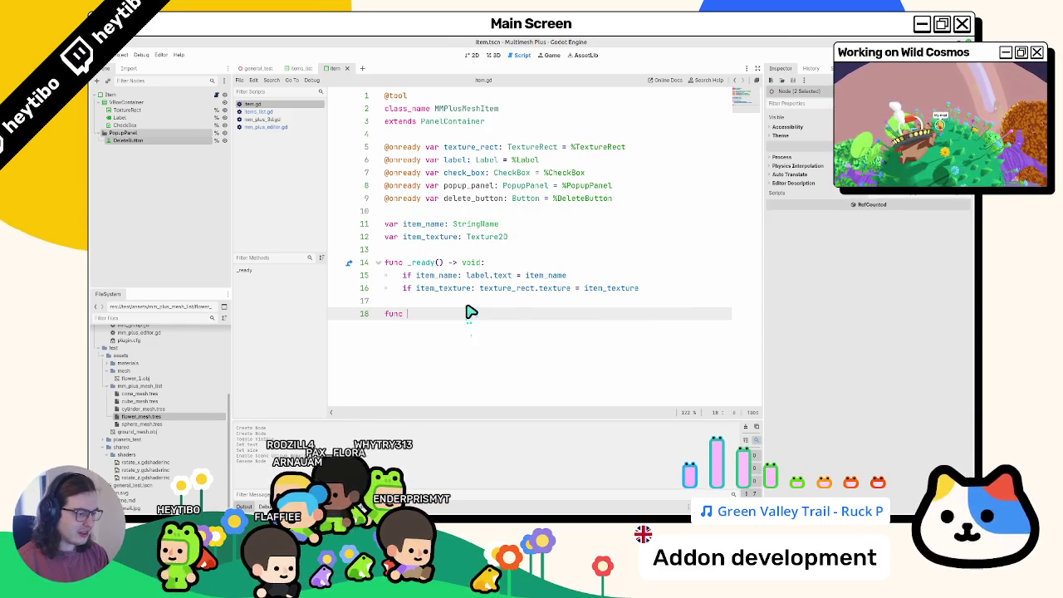
type("_inp")
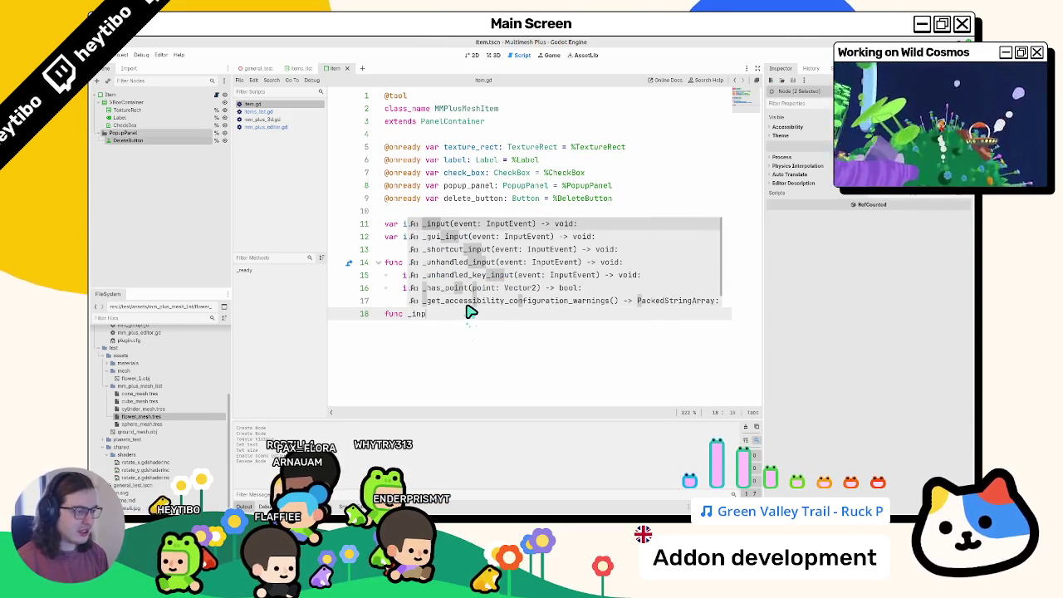
key("Down")
key("Return")
key("Return")
type("as")
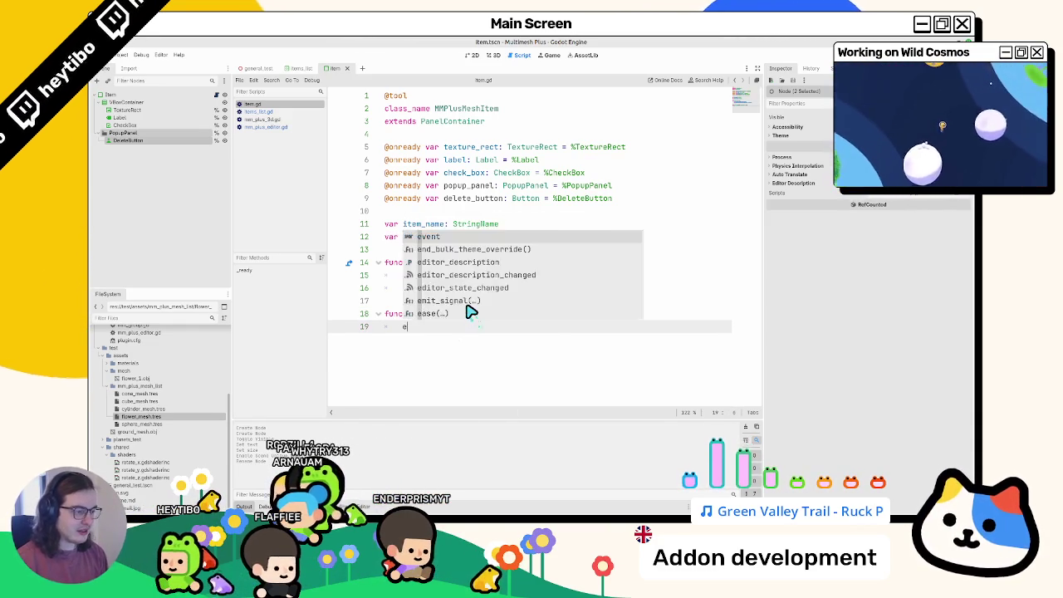
type("vent")
- Test-run the item scene, then inspect Item's Mouse properties and the _gui_input documentation
key("F6")
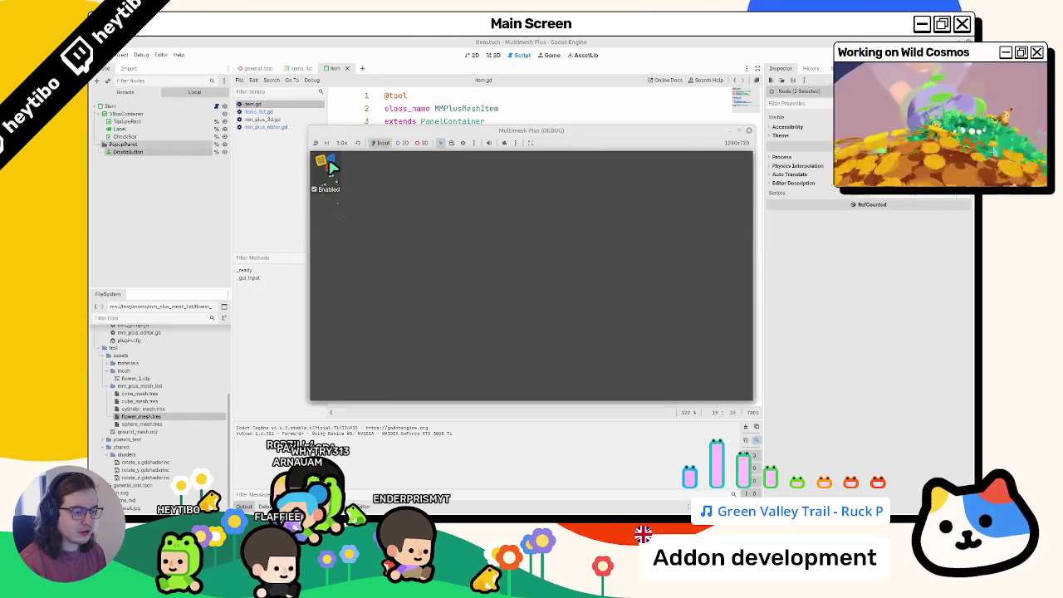
key("F8")
double_click(430, 313)
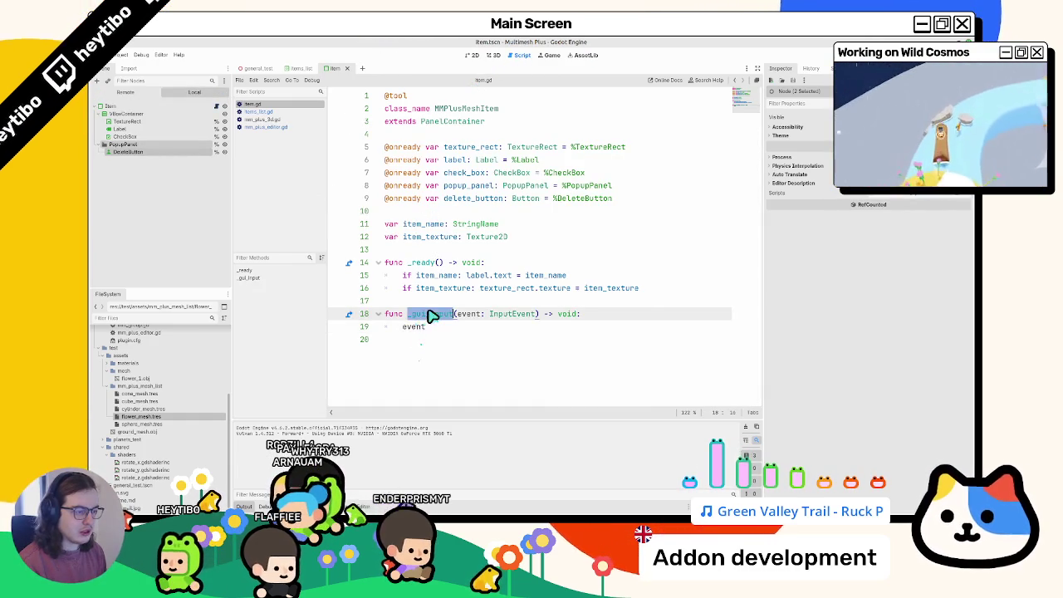
left_click(125, 107)
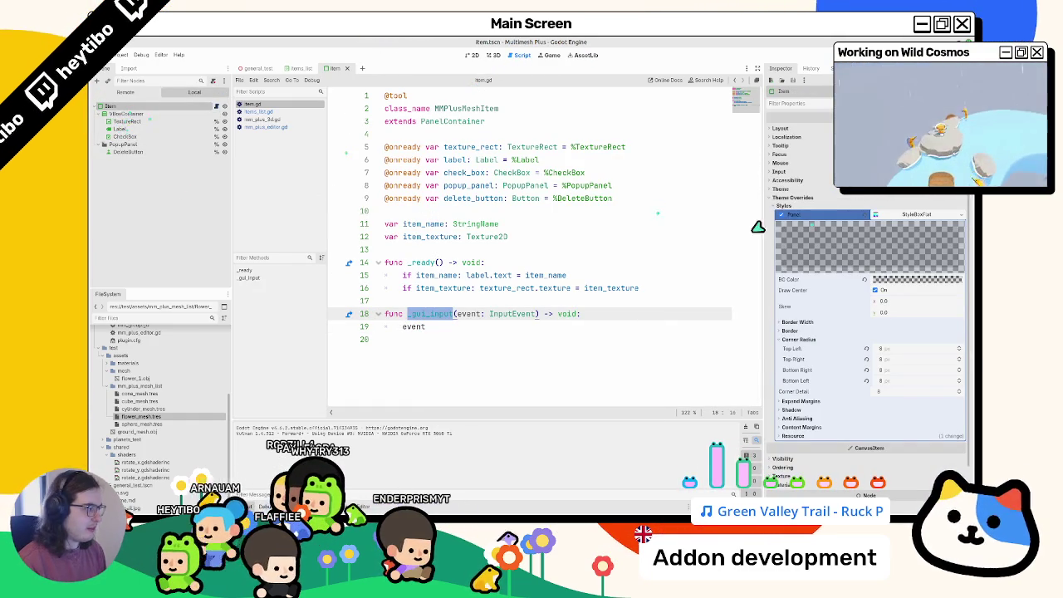
key("F6")
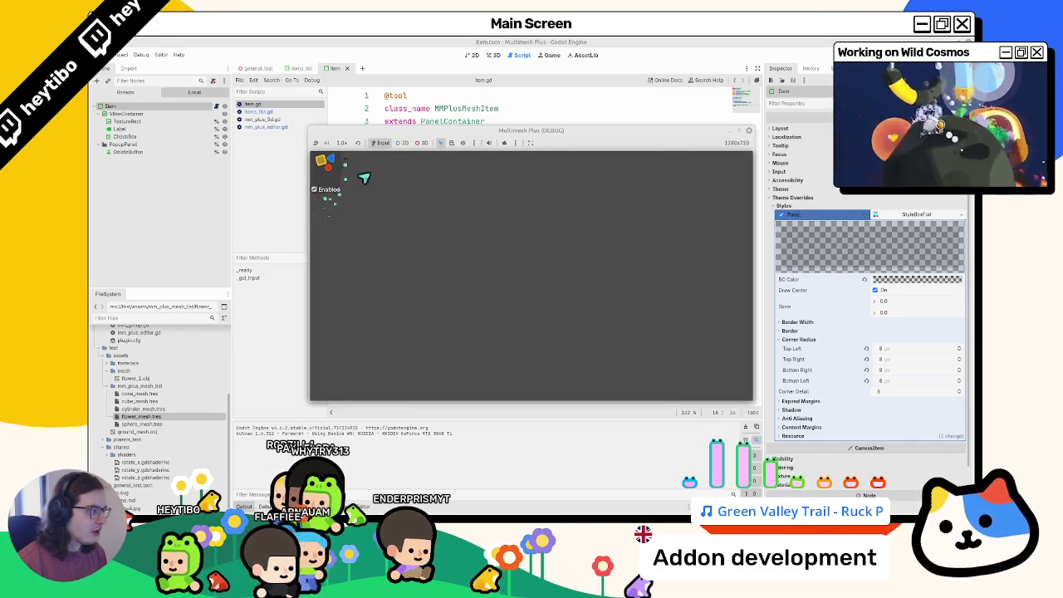
left_click(800, 198)
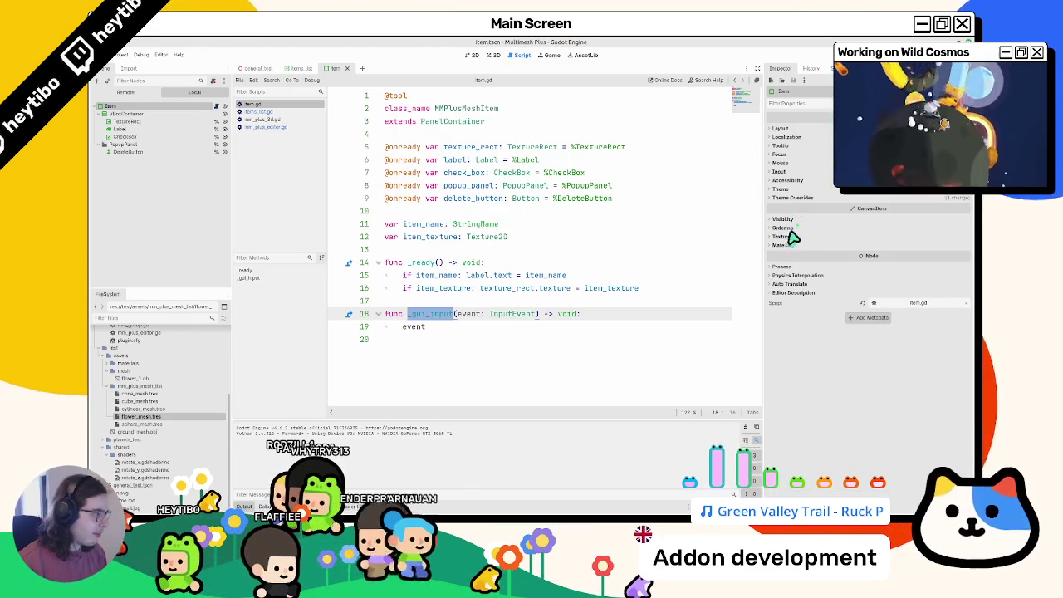
left_click(784, 164)
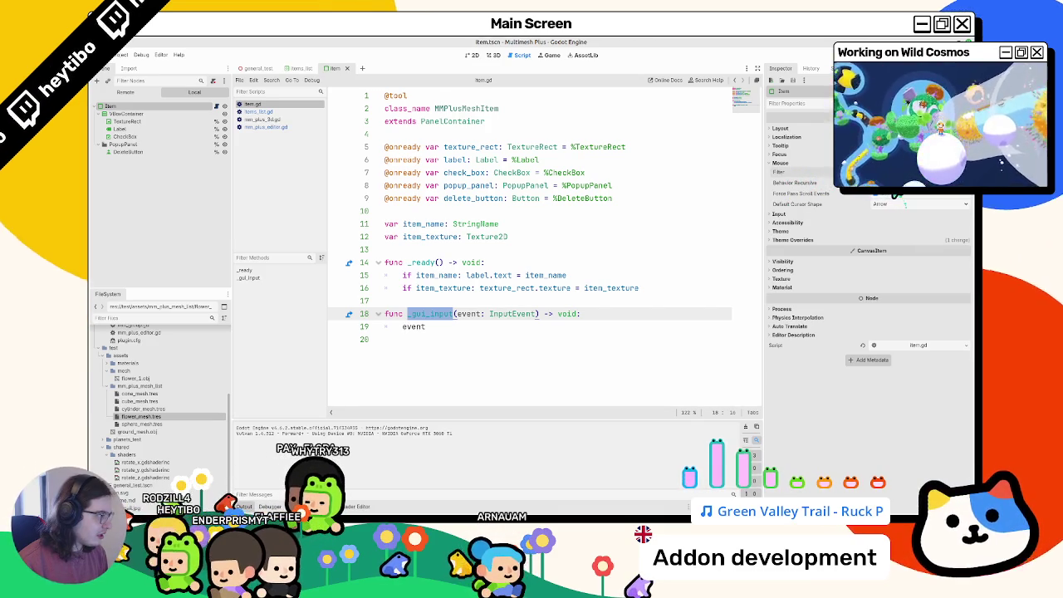
left_click(433, 314, "ctrl")
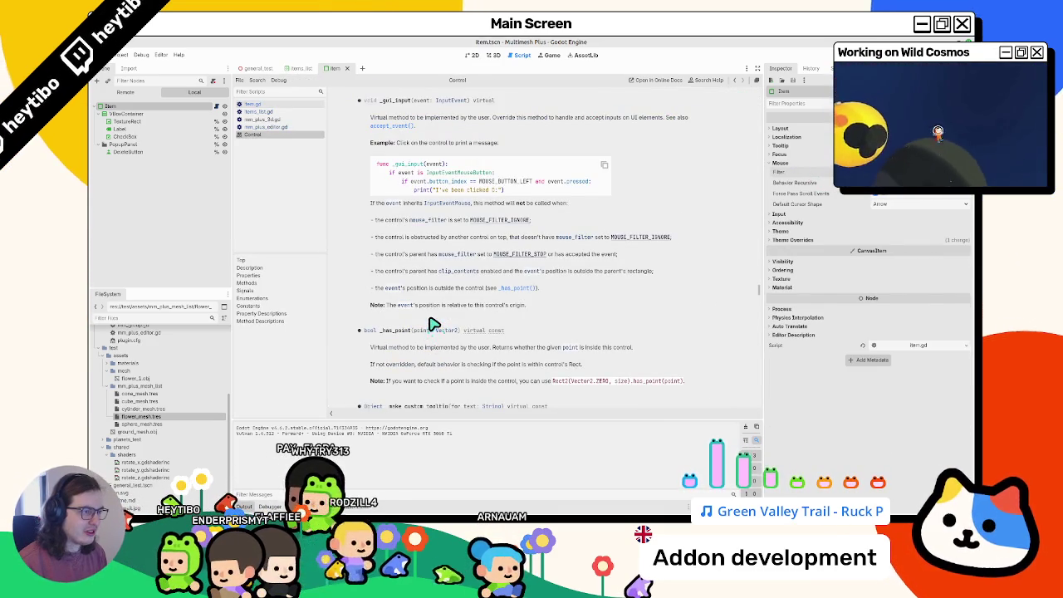
mouse_move(455, 133)
left_mouse_down()
mouse_move(489, 121)
mouse_move(494, 131)
left_mouse_up()
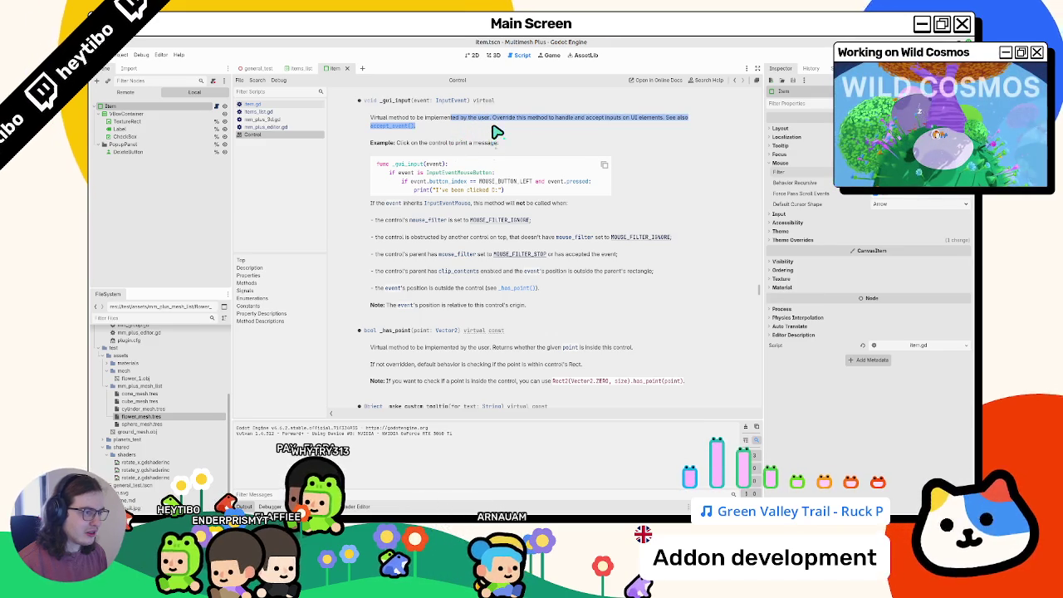
left_click(392, 126)
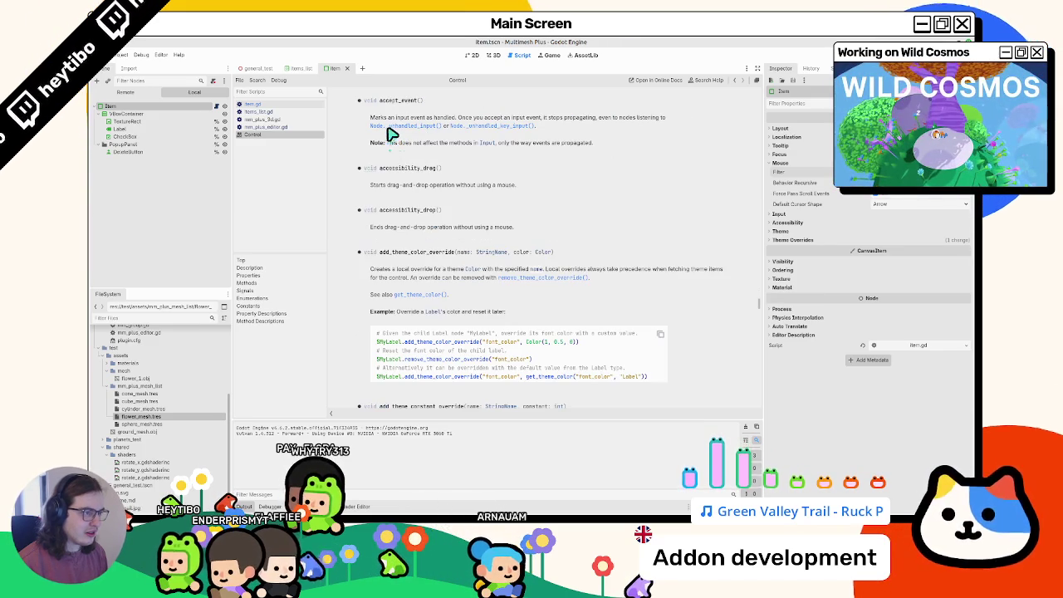
left_click(316, 135)
left_click(100, 115)
left_click(103, 114)
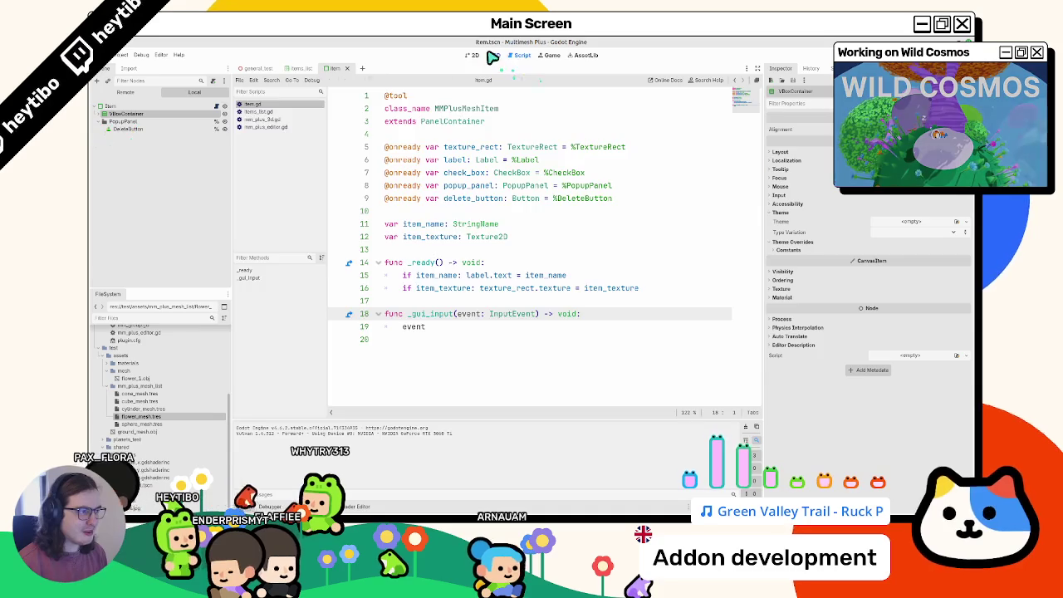
- Change the Mouse Filter for VBoxContainer, TextureRect and CheckBox, then return to item.gd
left_click(473, 55)
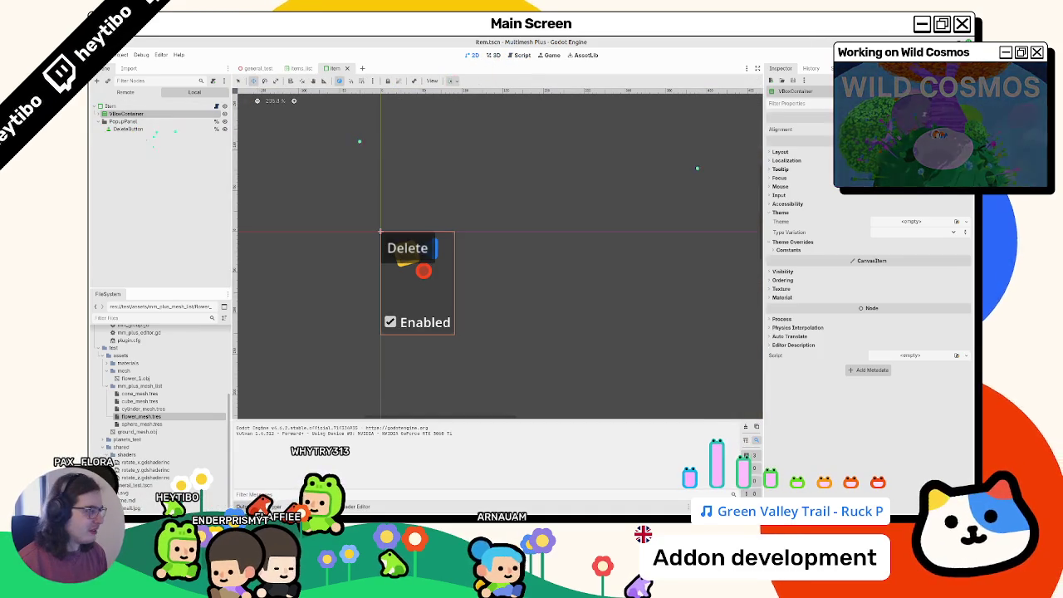
left_click(103, 114)
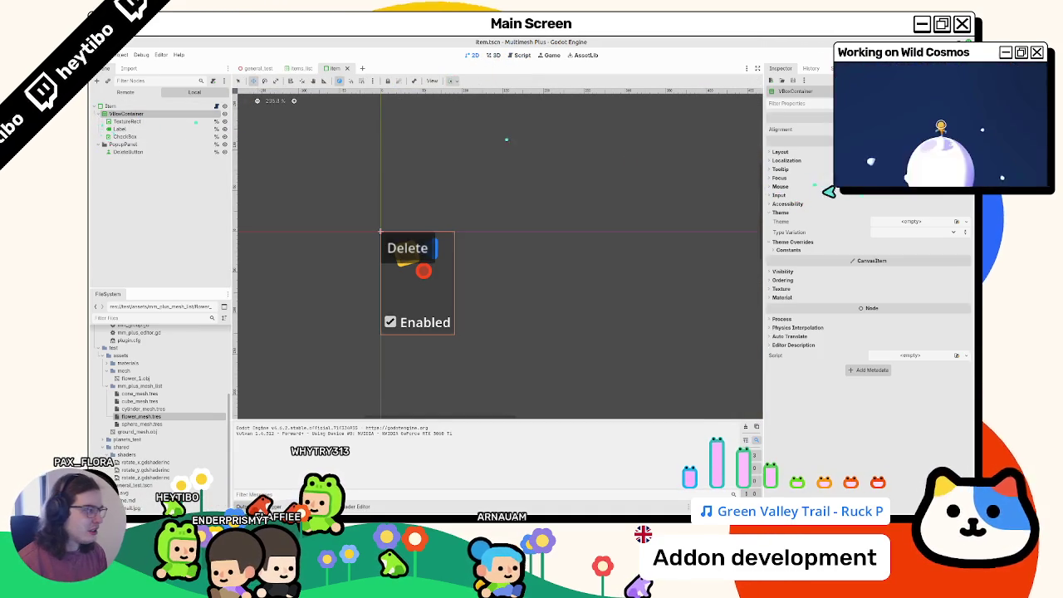
left_click(782, 187)
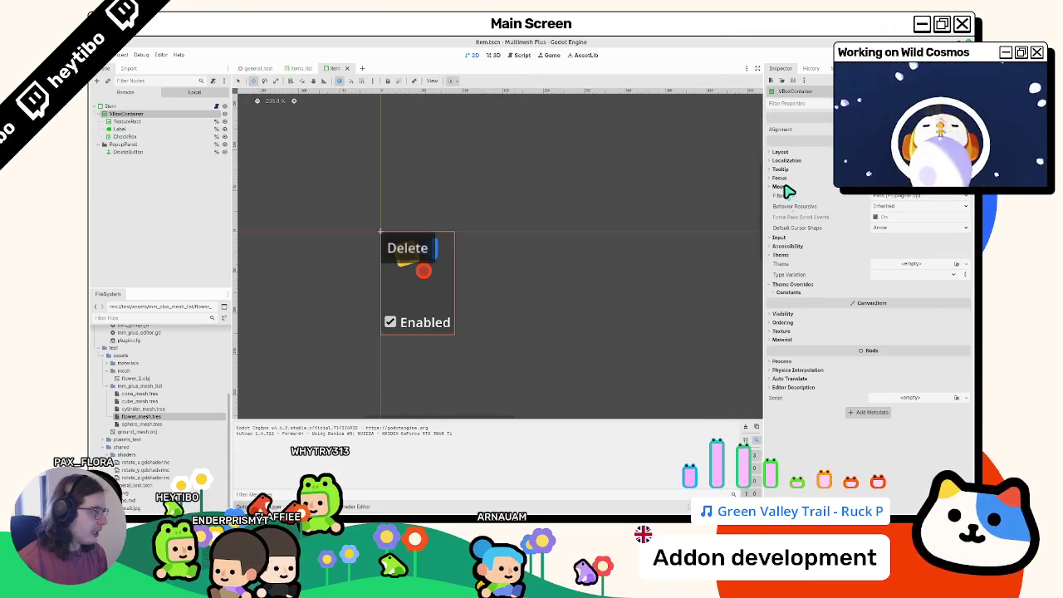
left_click(918, 196)
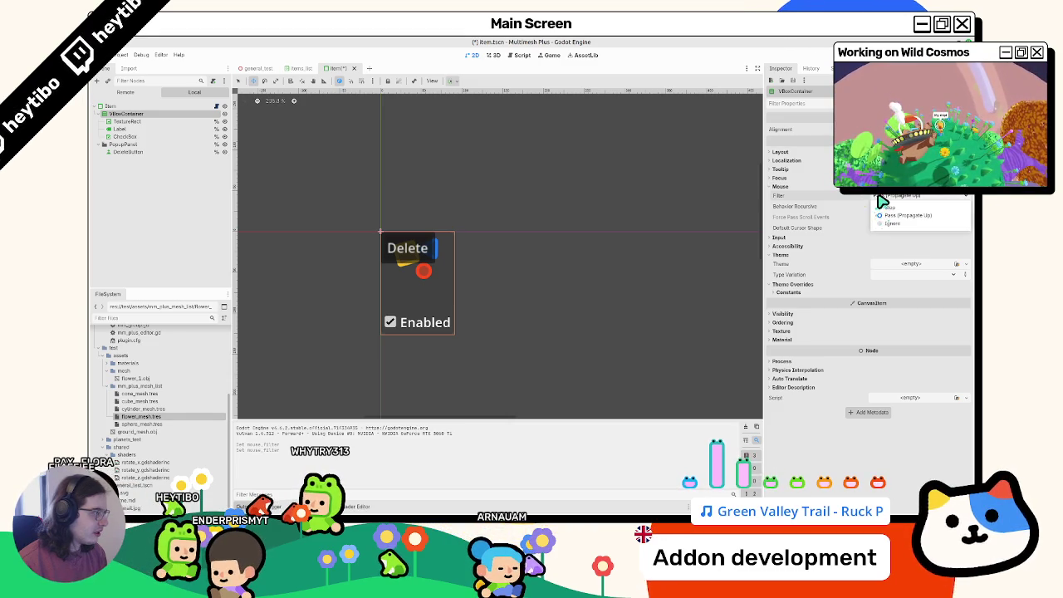
left_click(116, 123)
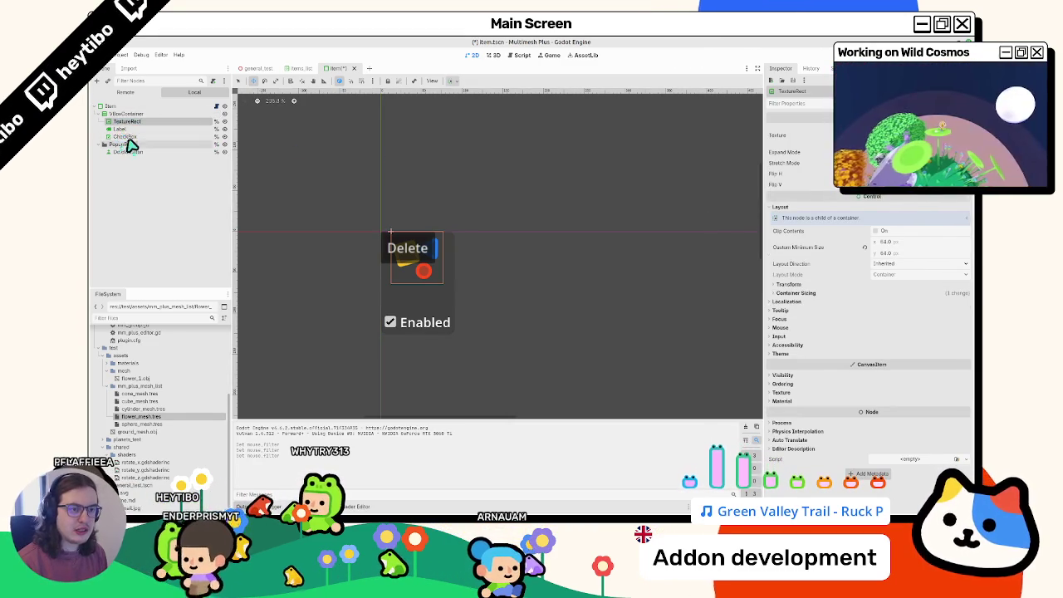
left_click(133, 137, "ctrl")
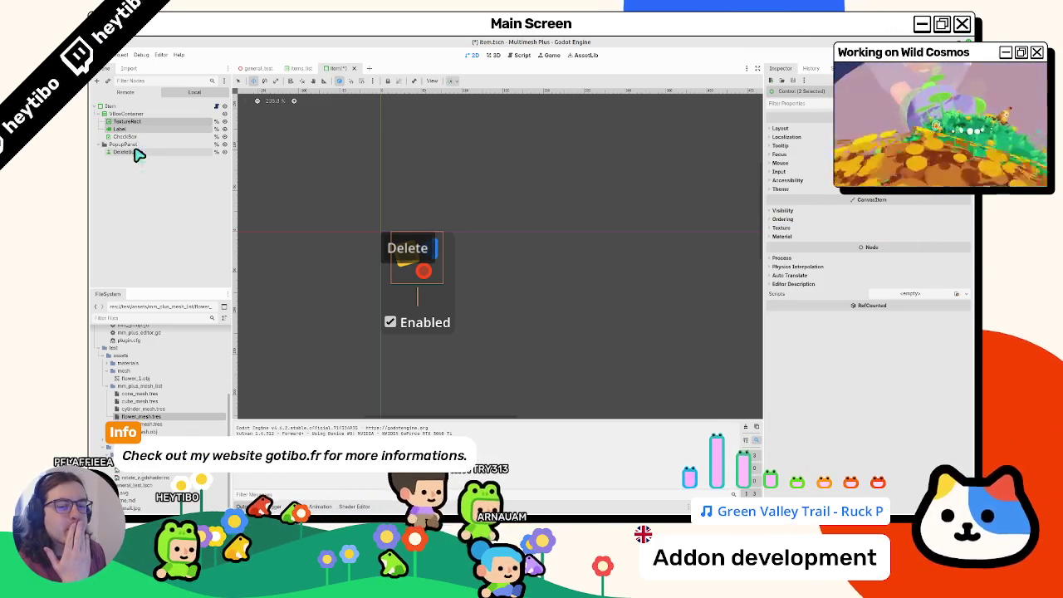
left_click(140, 123)
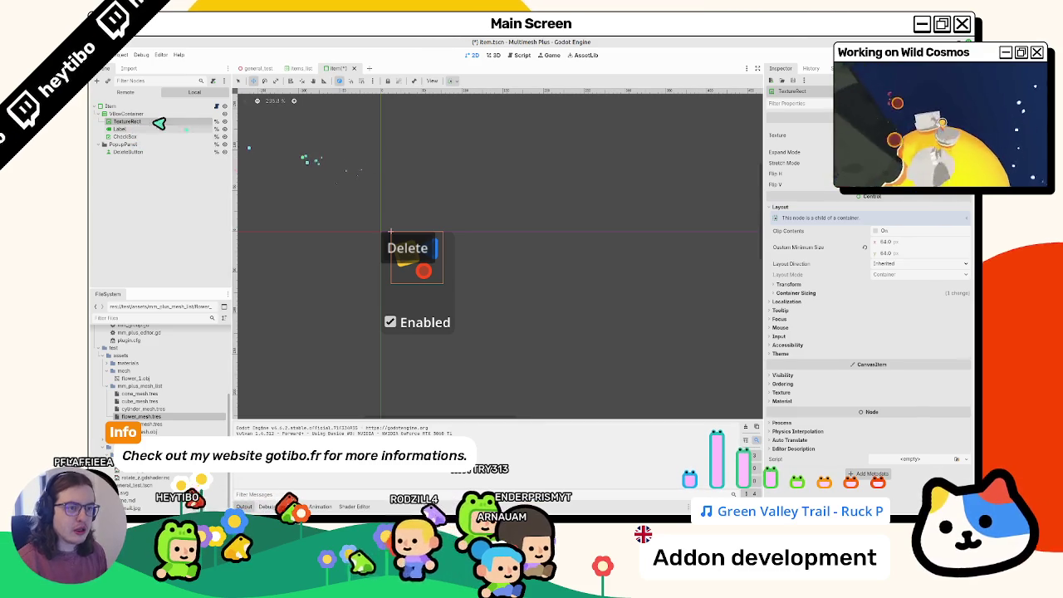
left_click(126, 114)
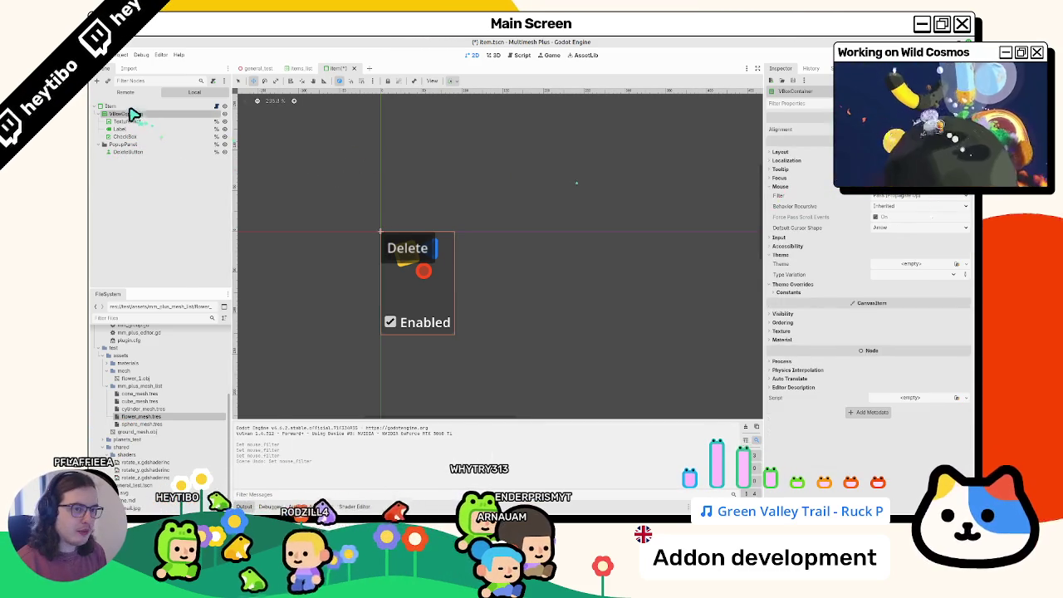
left_click(120, 106)
left_click(219, 107)
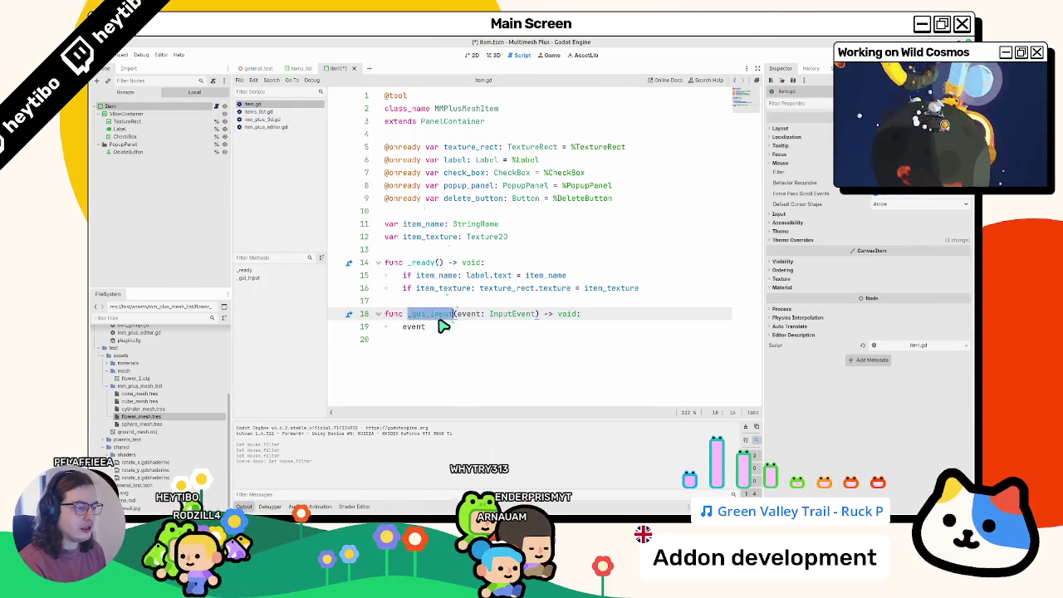
- Undo the _gui_input stub and unsaved edits in item.gd
key("ctrl+z")
key("ctrl+z")
left_click(163, 122)
left_click(209, 107)
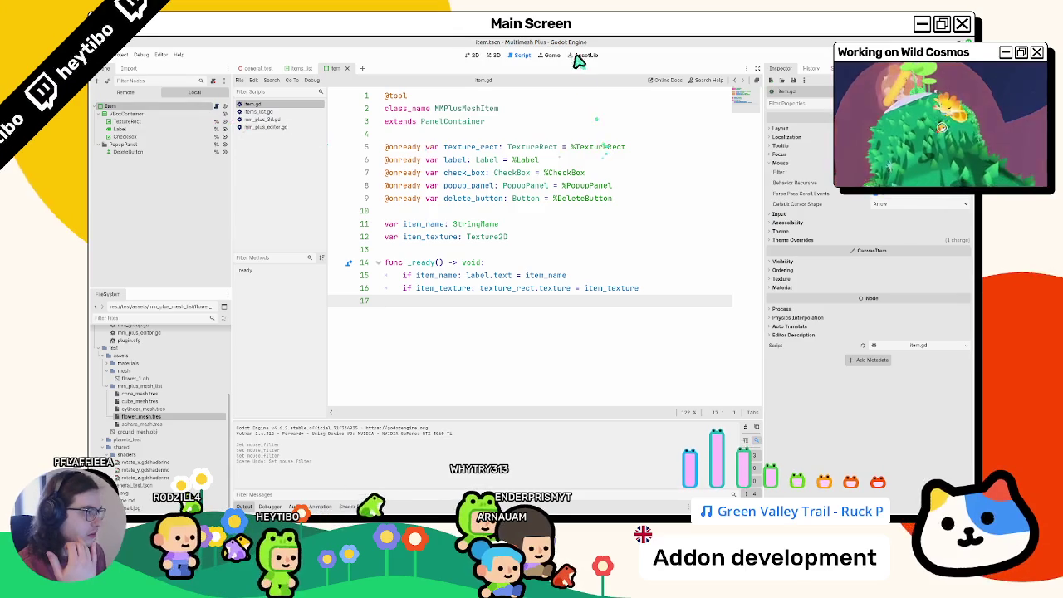
- Hide the DeleteButton node in the 2D view and begin adding a new child node
left_click(496, 58)
left_click(470, 57)
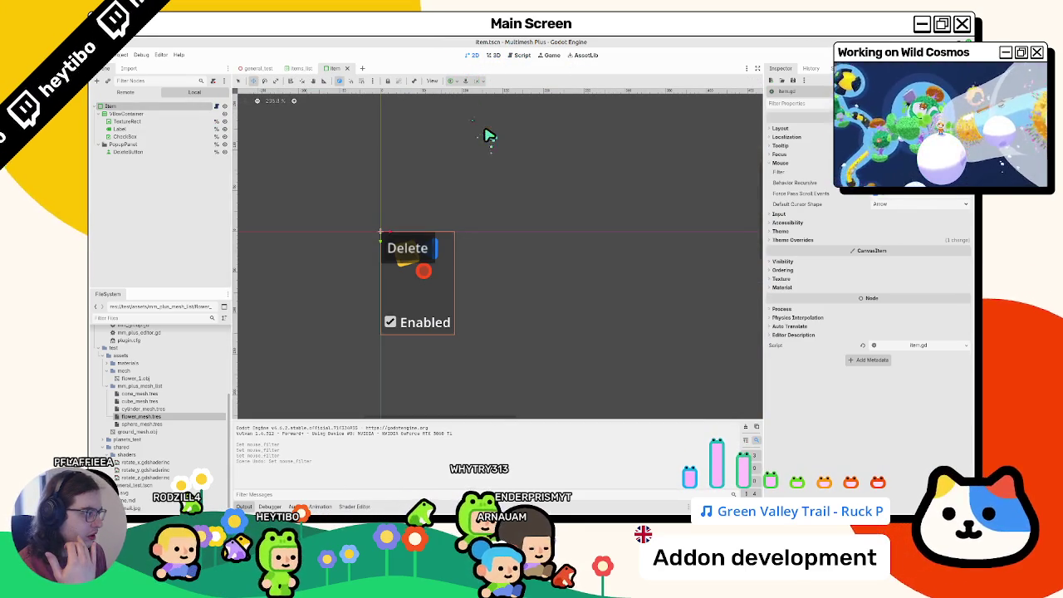
left_click(105, 113)
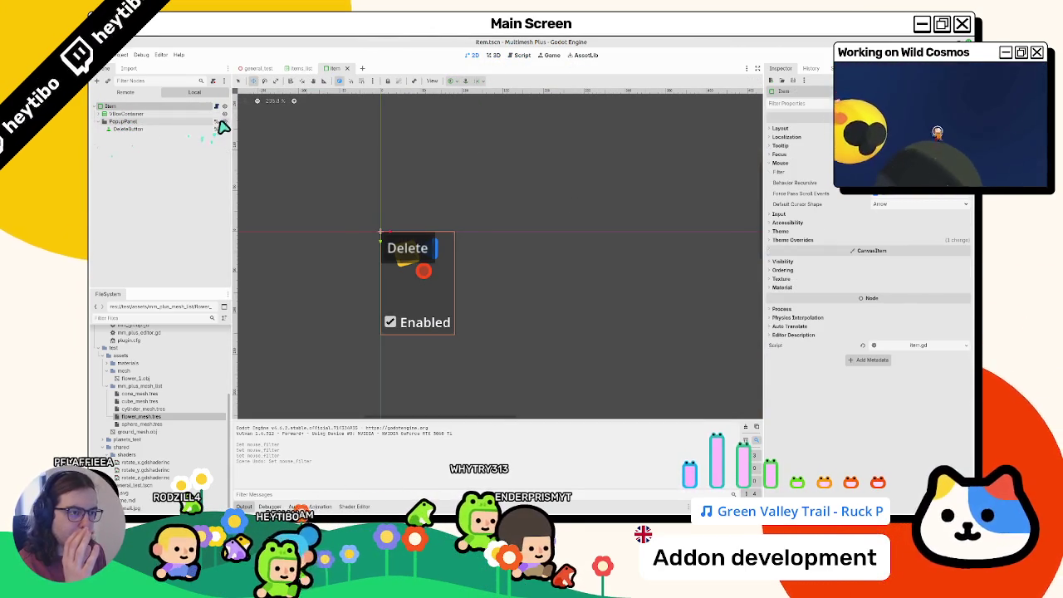
left_click(224, 128)
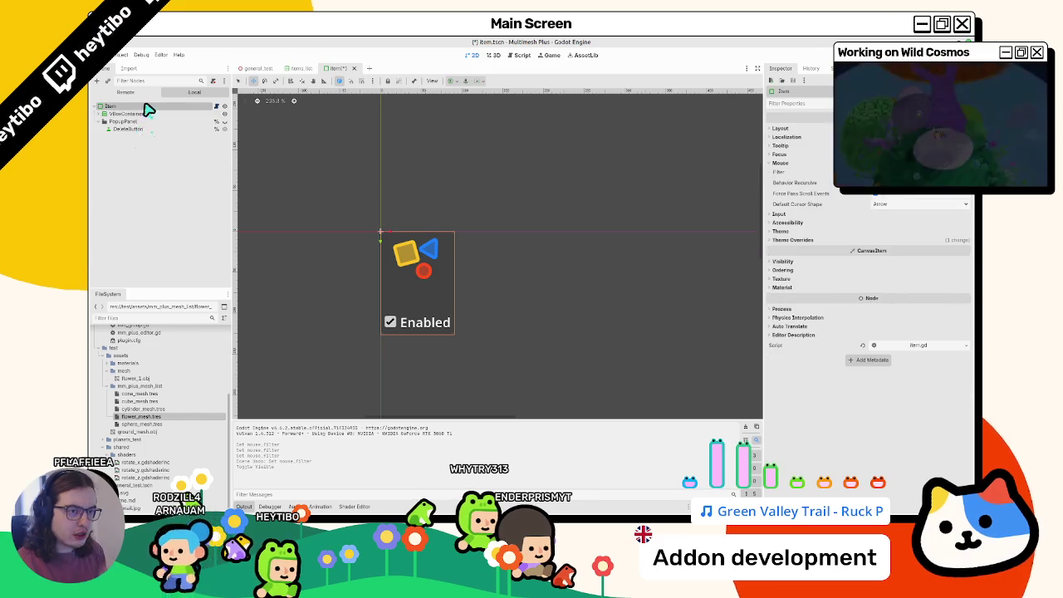
key("ctrl+a")
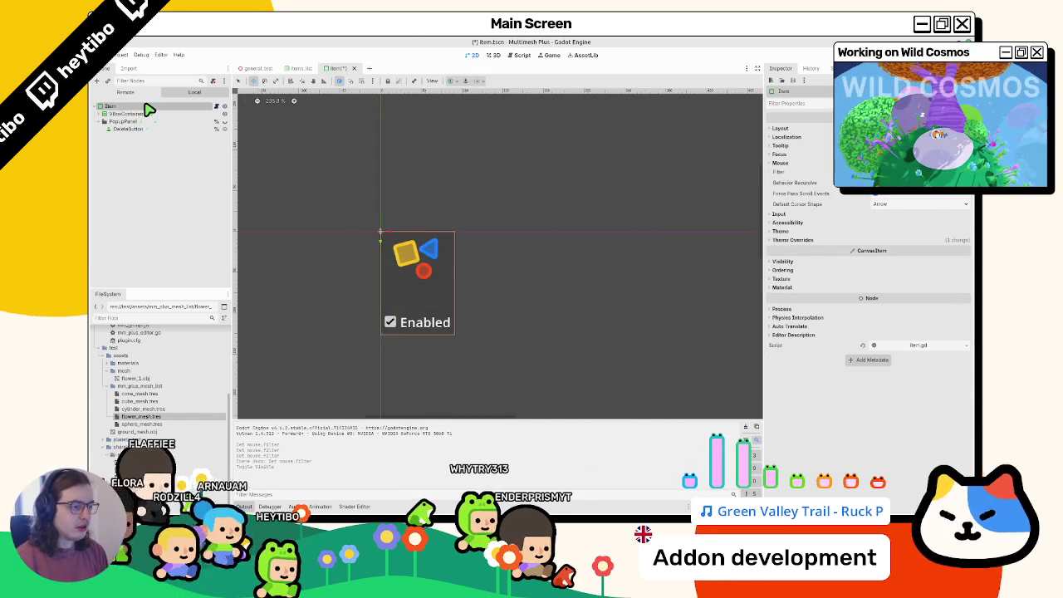
- Add a Button into VBoxContainer, look at its Icon options, then delete it again
type("button")
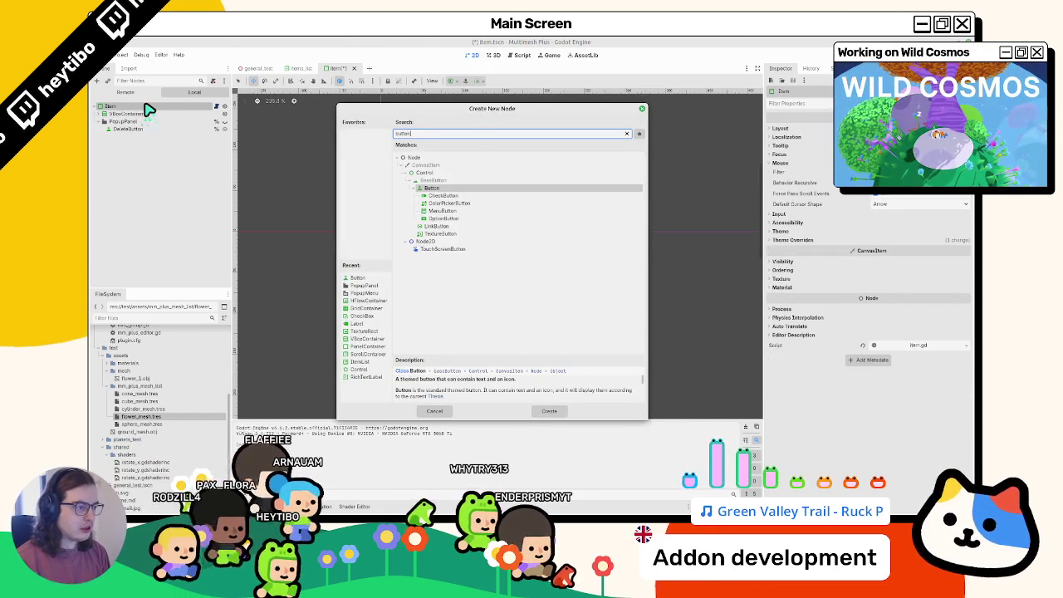
key("Return")
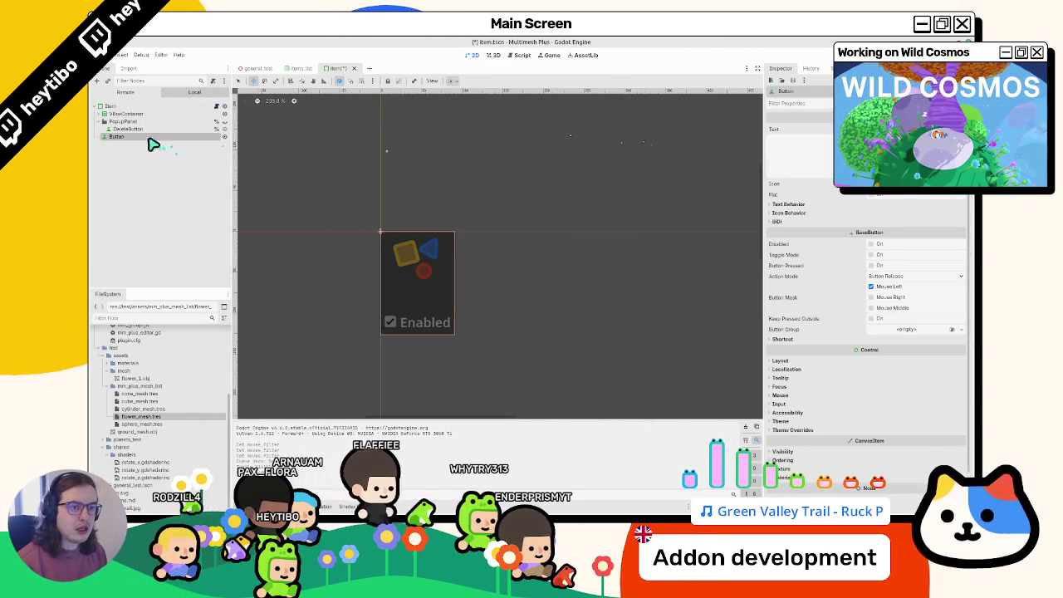
left_click_drag(156, 114, 155, 114)
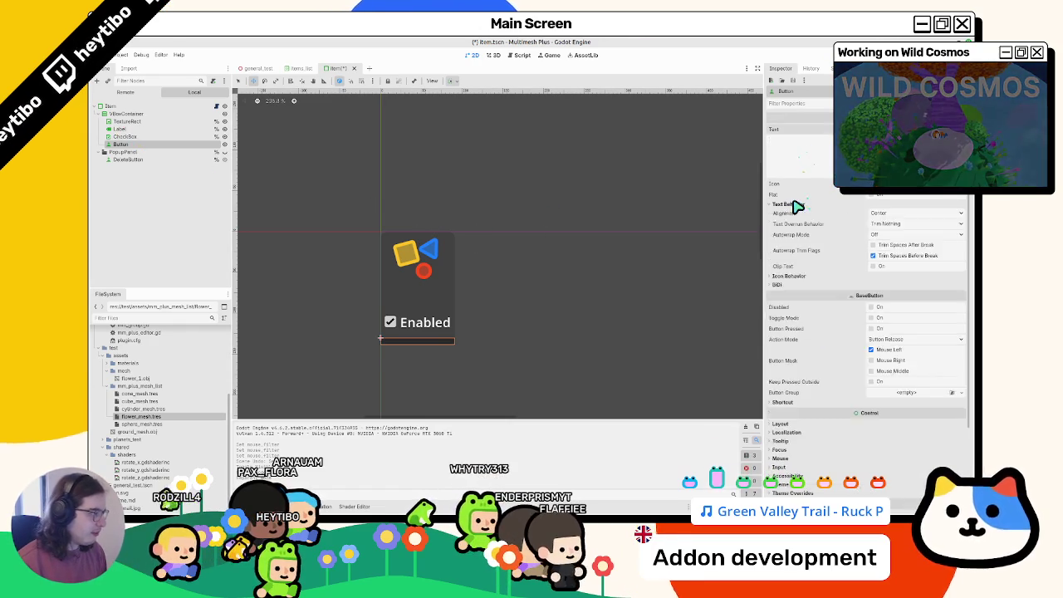
left_click(913, 183)
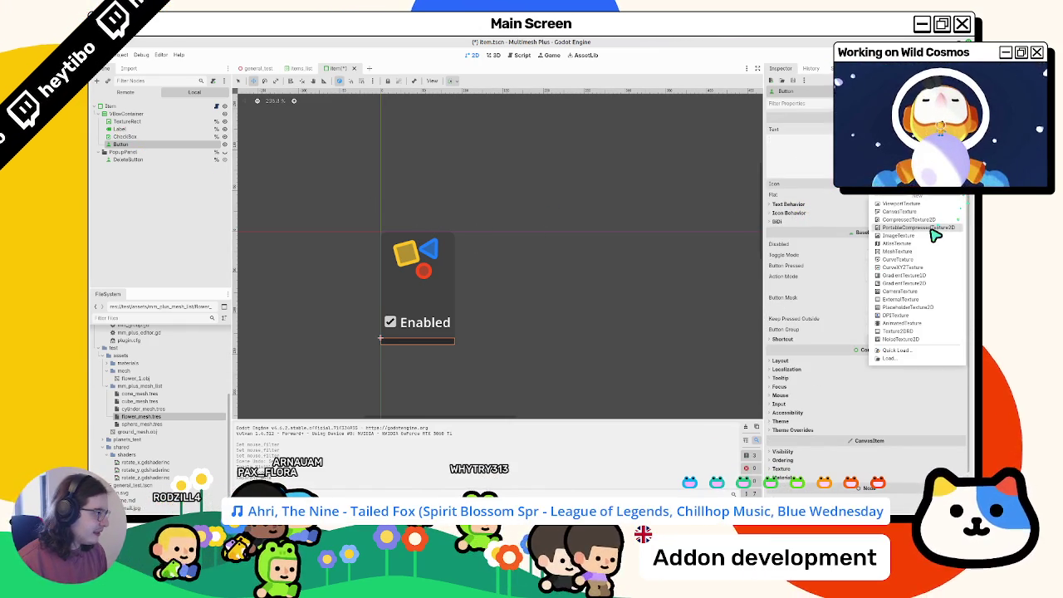
left_click(883, 198)
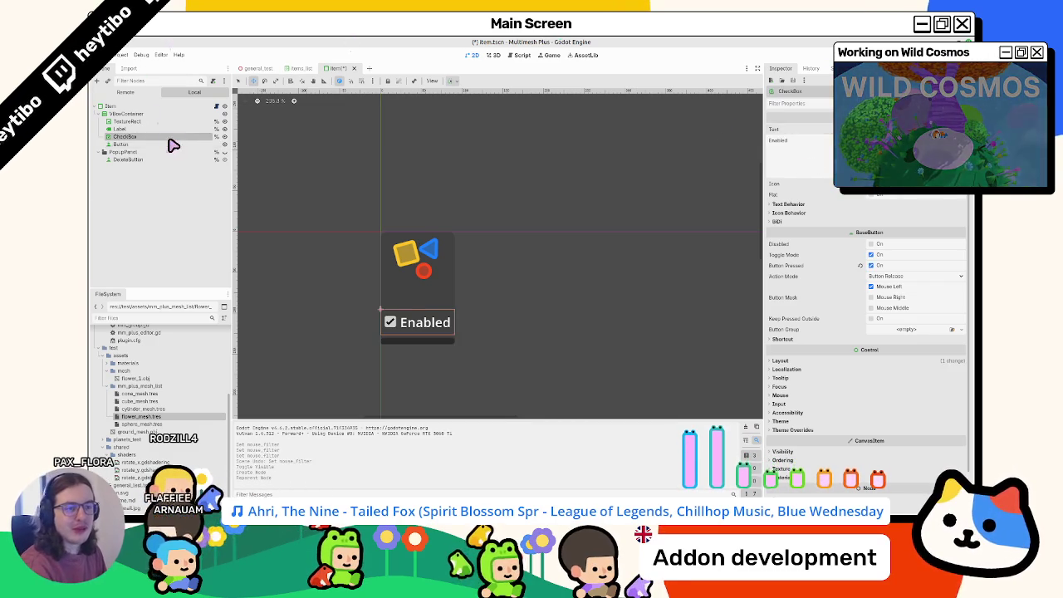
key("Delete")
- Confirm the Button removal and review Mouse Filter on VBoxContainer and its children
key("Return")
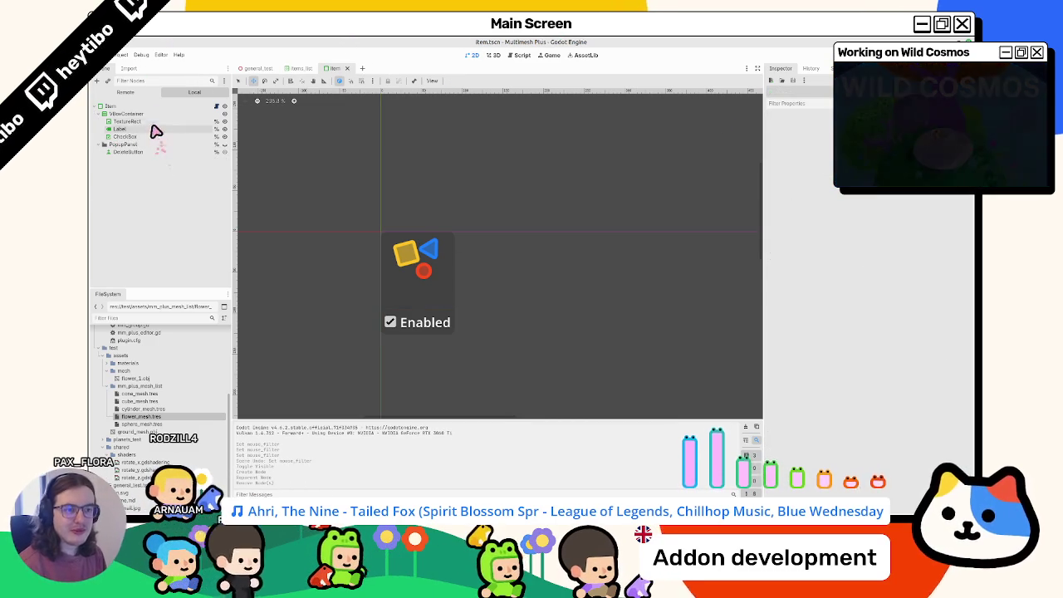
left_click(154, 115)
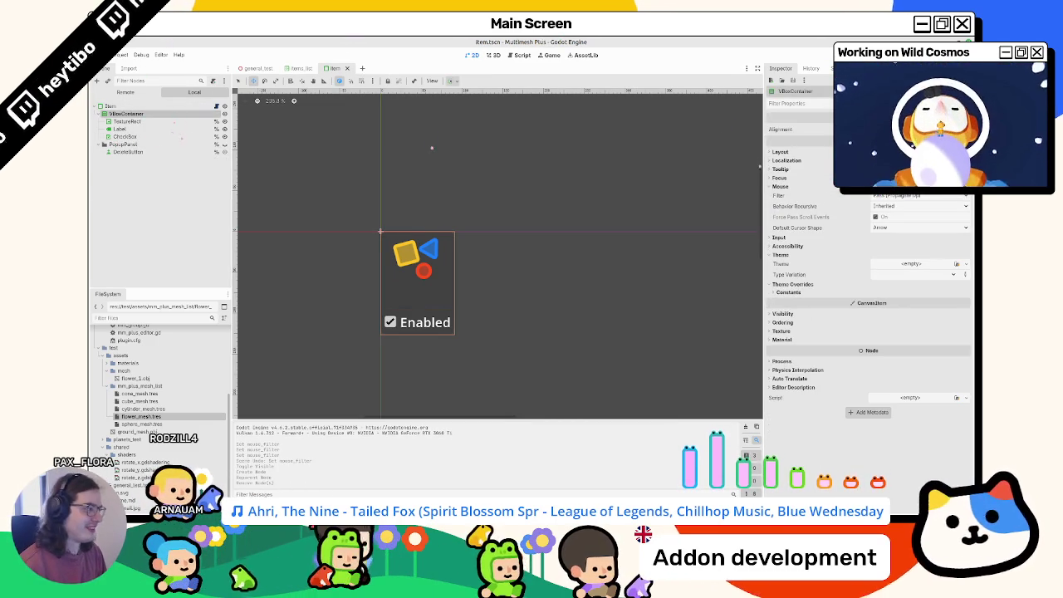
left_click(127, 137, "shift")
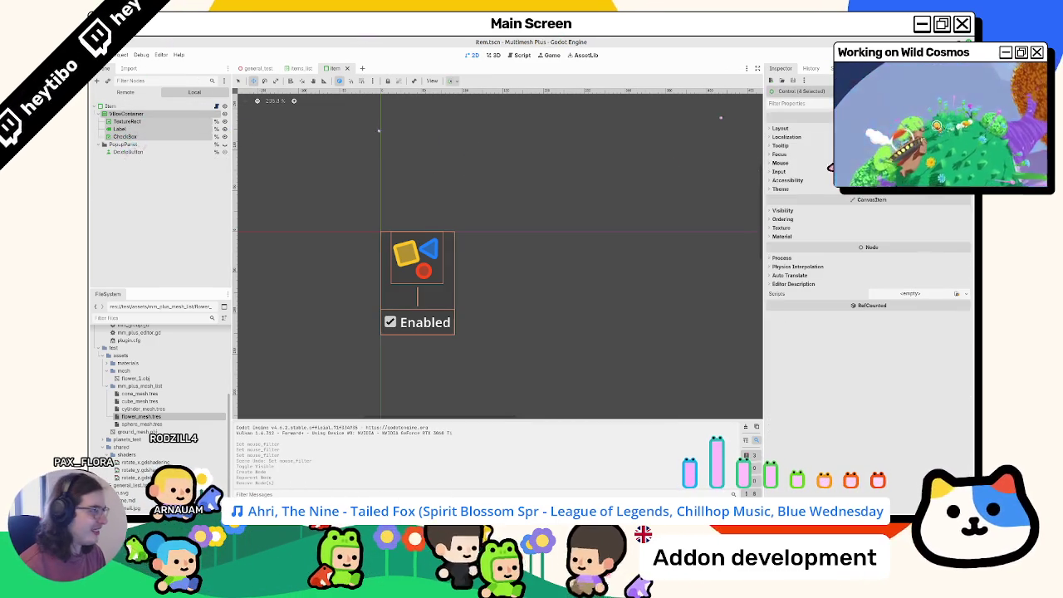
left_click(795, 130)
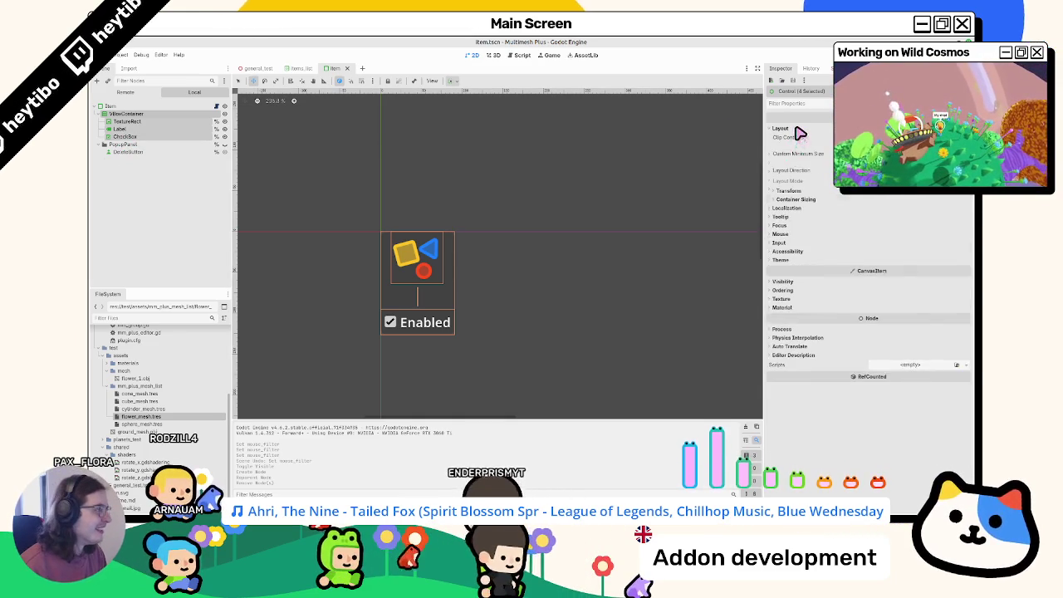
left_click(795, 129)
left_click(783, 164)
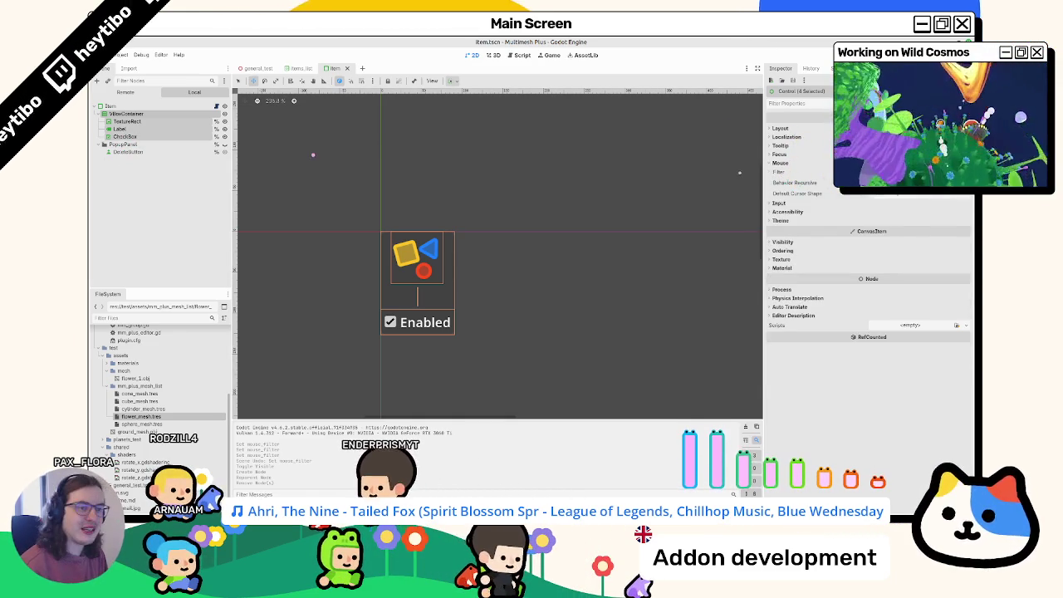
left_click(125, 137, "ctrl")
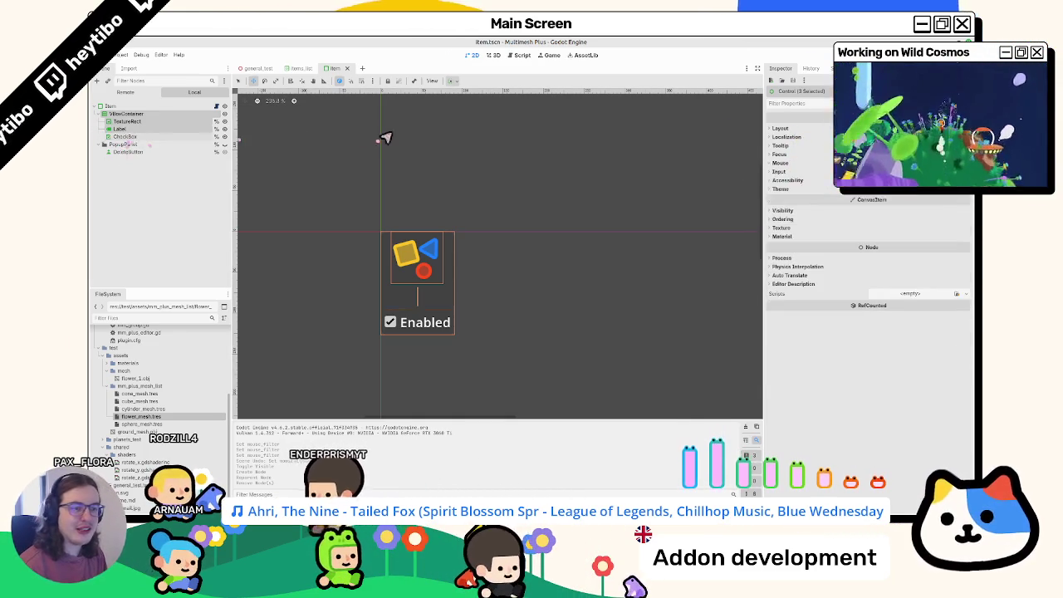
left_click(780, 163)
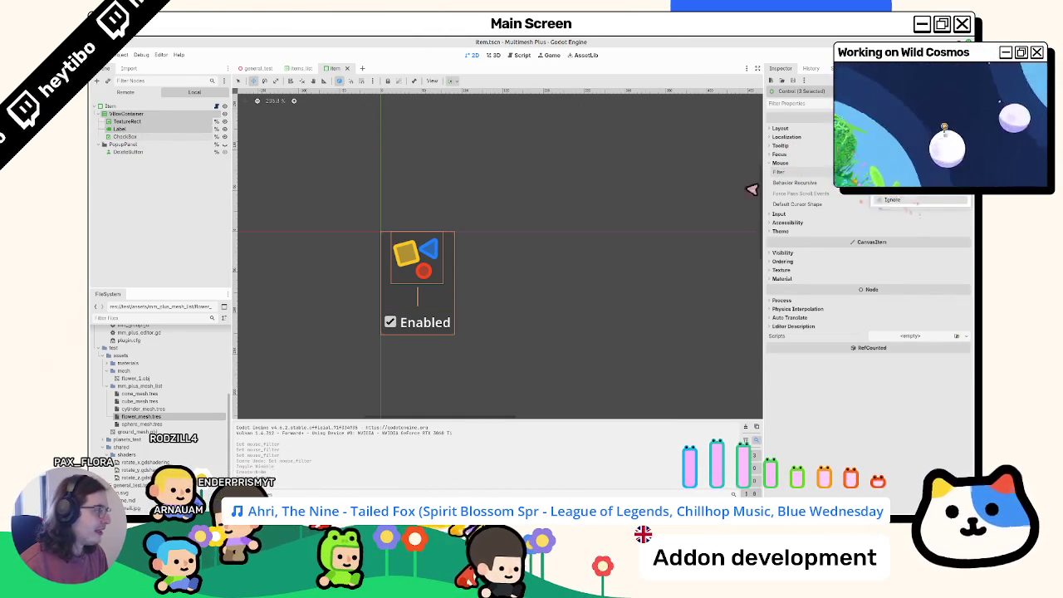
- Write a _gui_input function in item.gd that calls print(event), then run the scene
left_click(216, 106)
type("func _gui_input(event: InputEvent) -> void: \tevent")
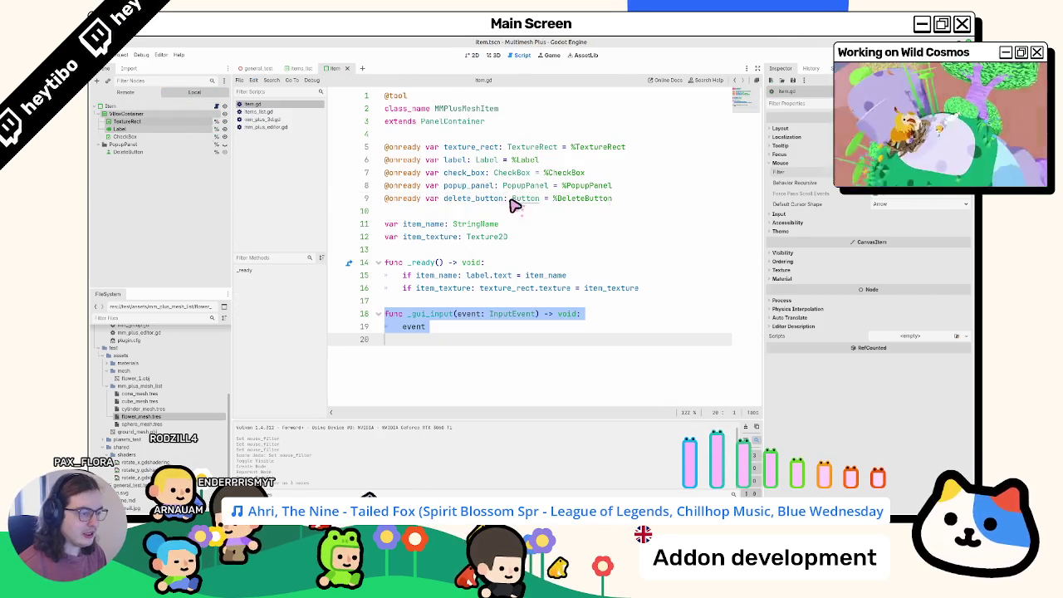
double_click(456, 327)
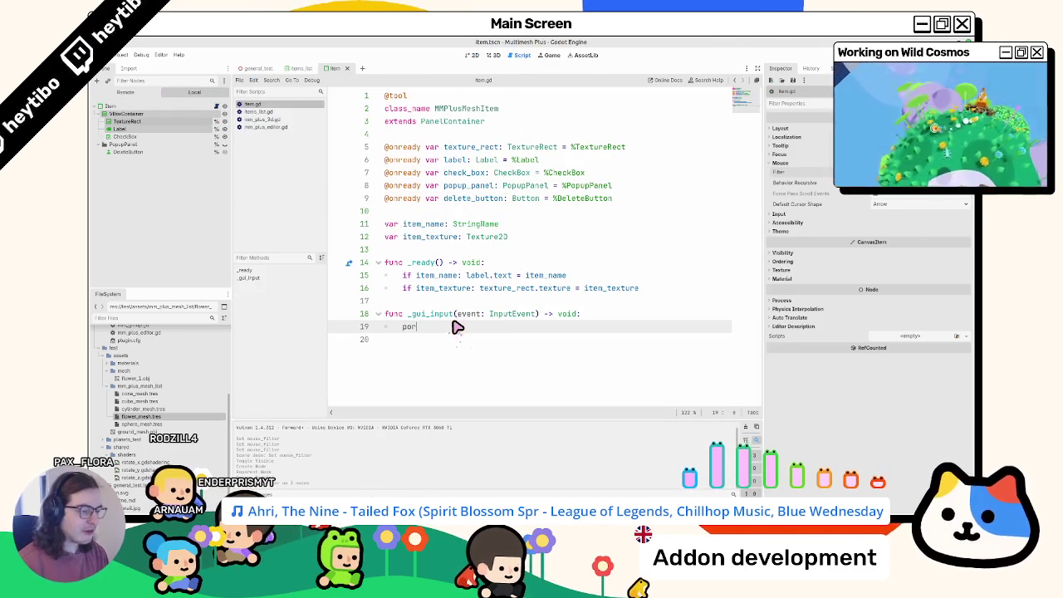
type("print(event")
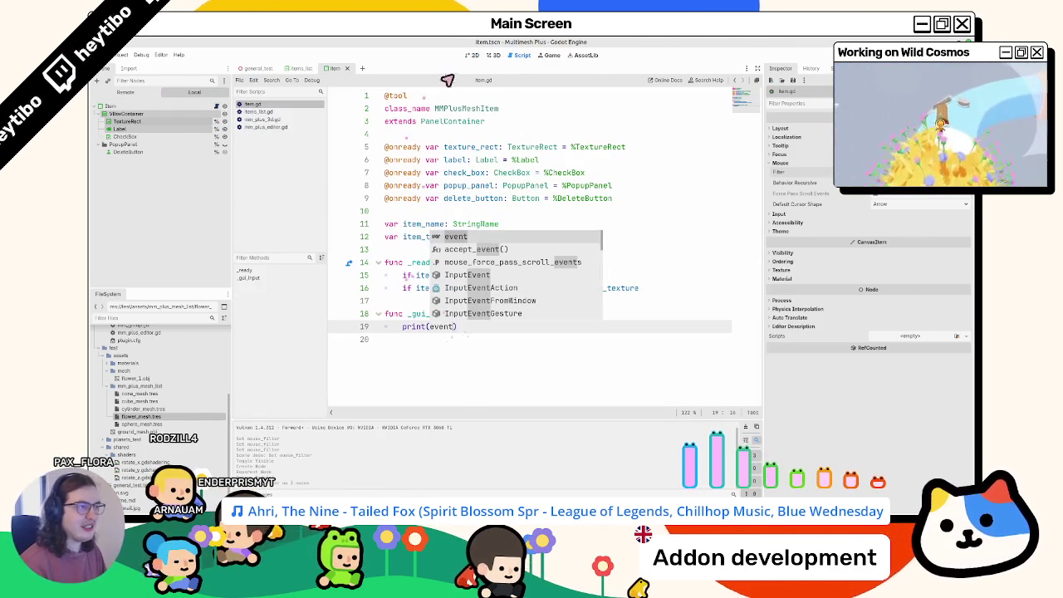
key("F6")
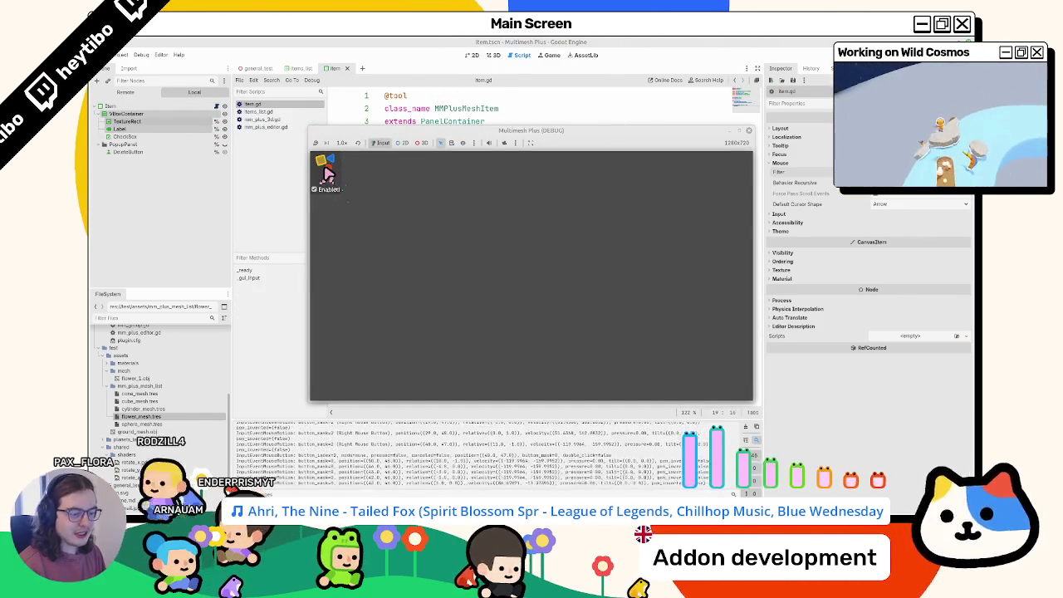
- Click, right-click and drag over the item in the running game to log events, then stop it
left_click(324, 169)
right_click(324, 167)
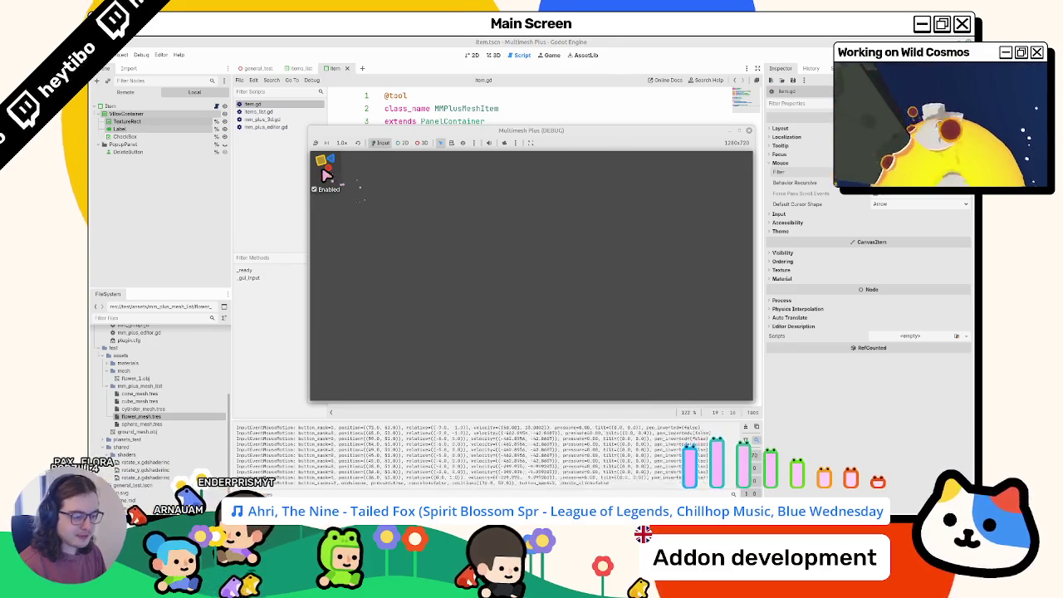
left_click_drag(354, 177, 341, 200)
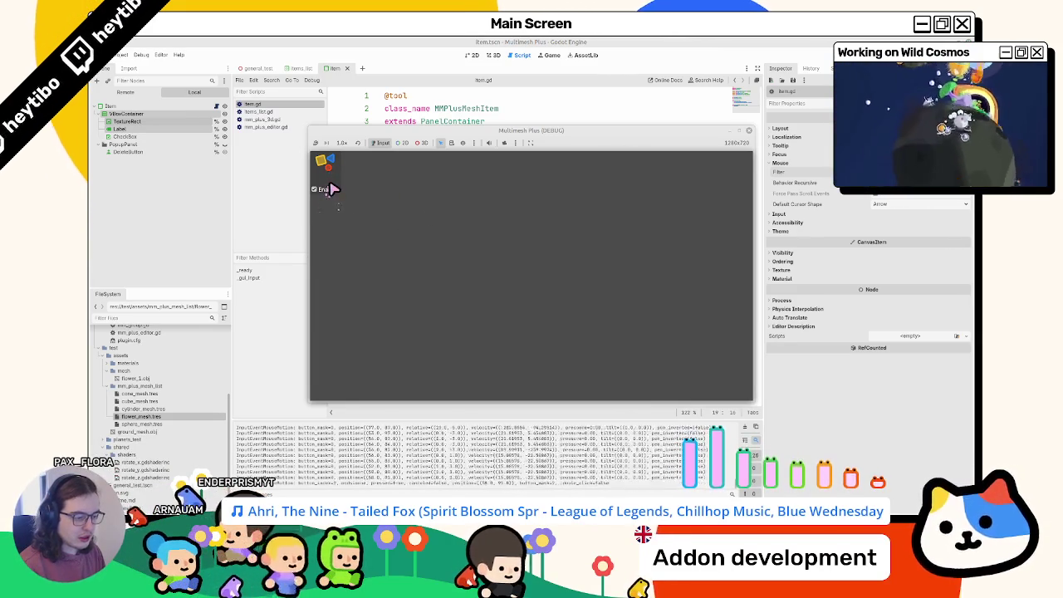
right_click(333, 193)
right_click(333, 195)
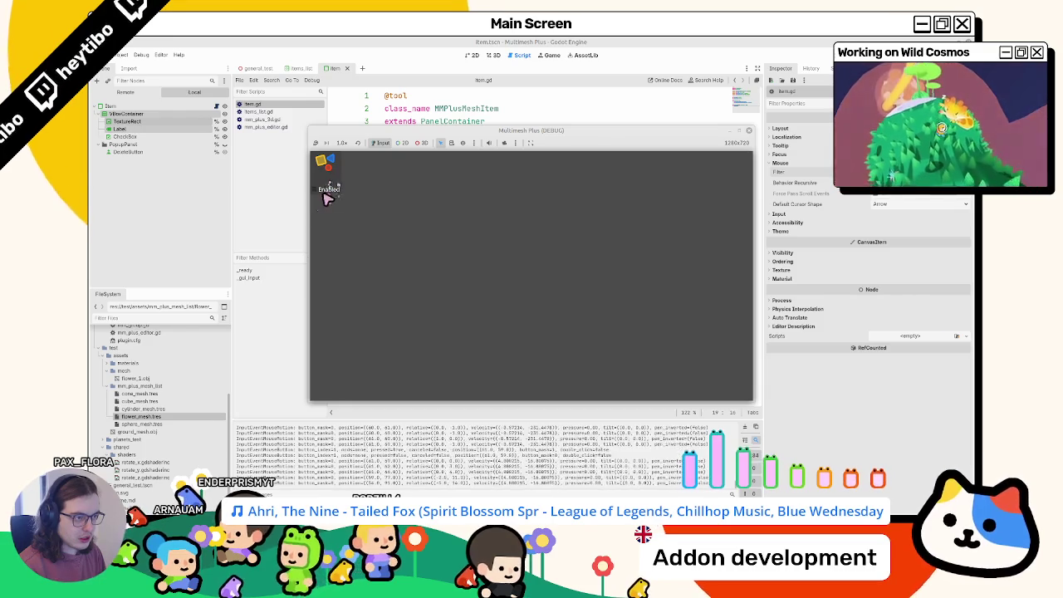
key("F8")
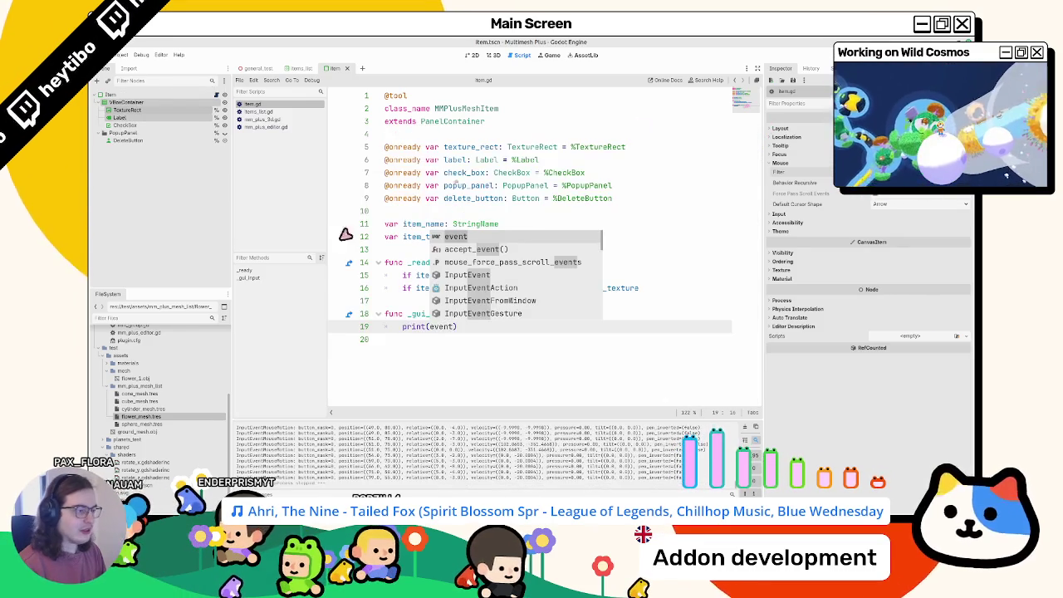
- Replace print(event) with a mouse variable casting event as InputEventMouseButton
double_click(438, 327)
key("ctrl+z")
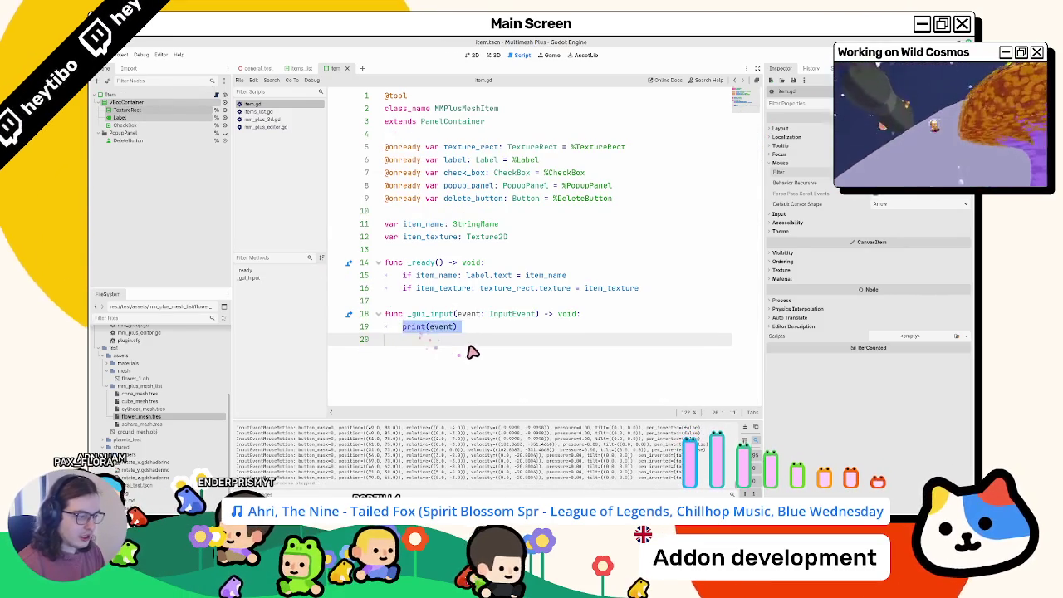
type("var")
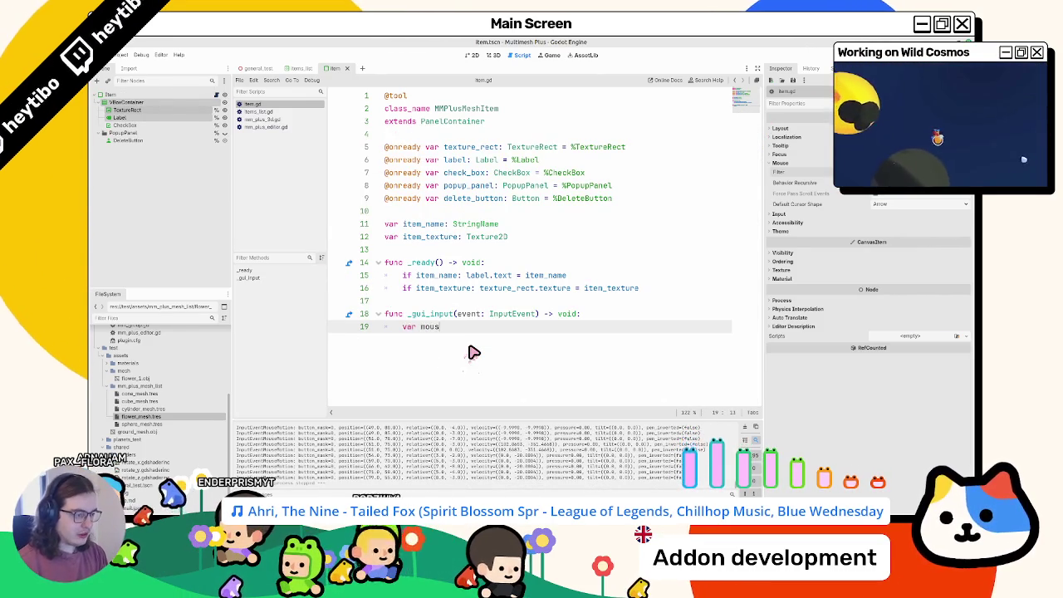
type("mouse: mo")
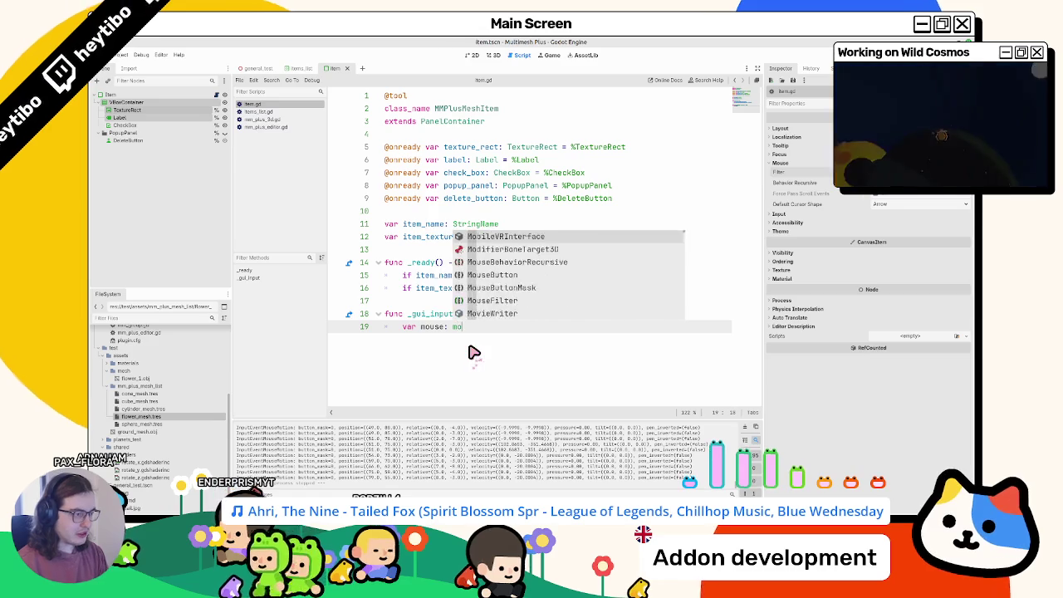
type("event")
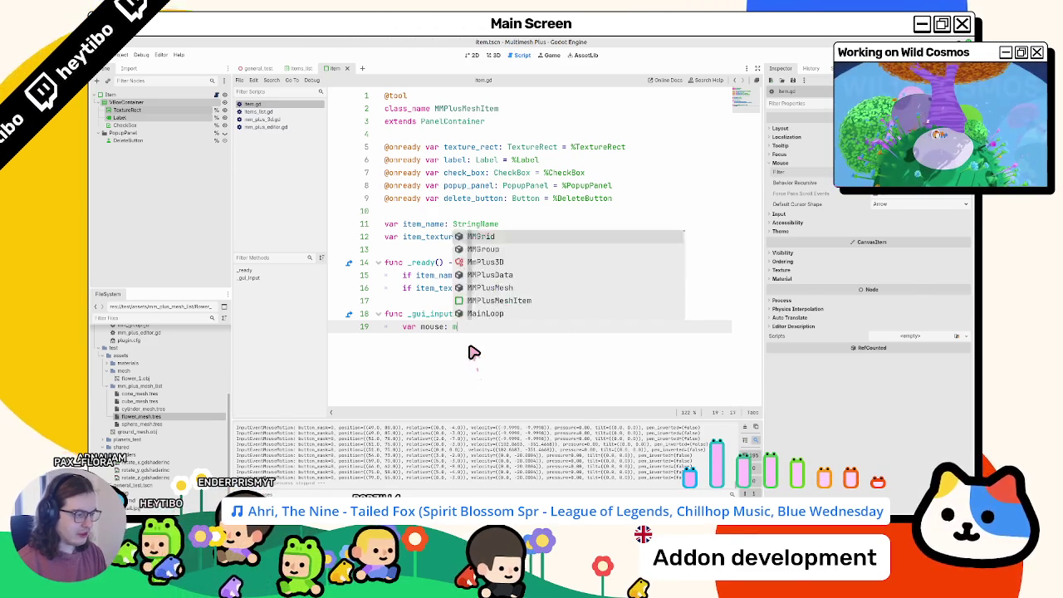
type("uteventmous")
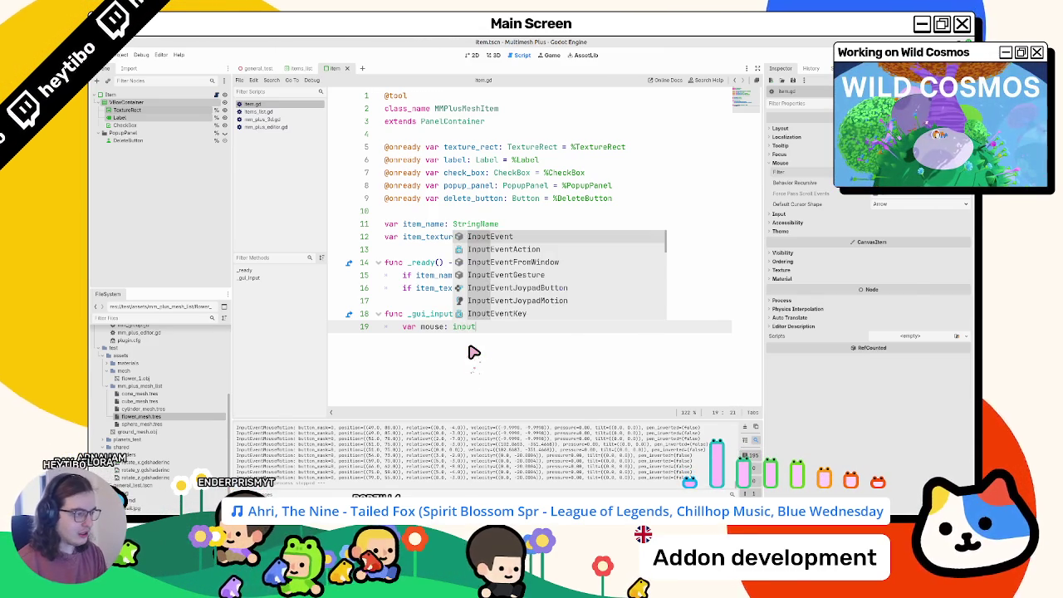
key("Return")
type("=")
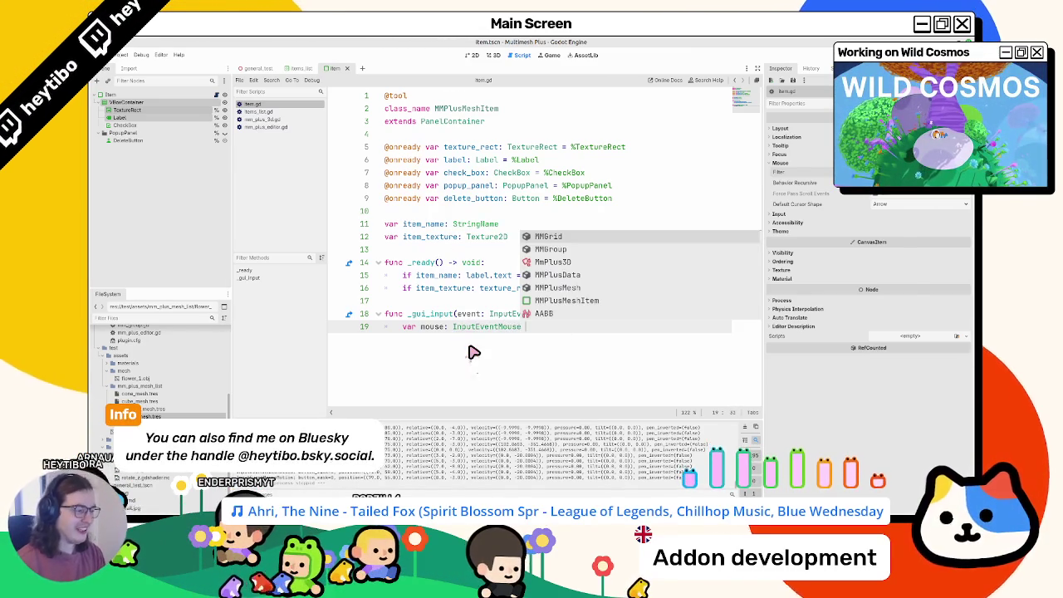
key("BackSpace")
key("BackSpace")
key("BackSpace")
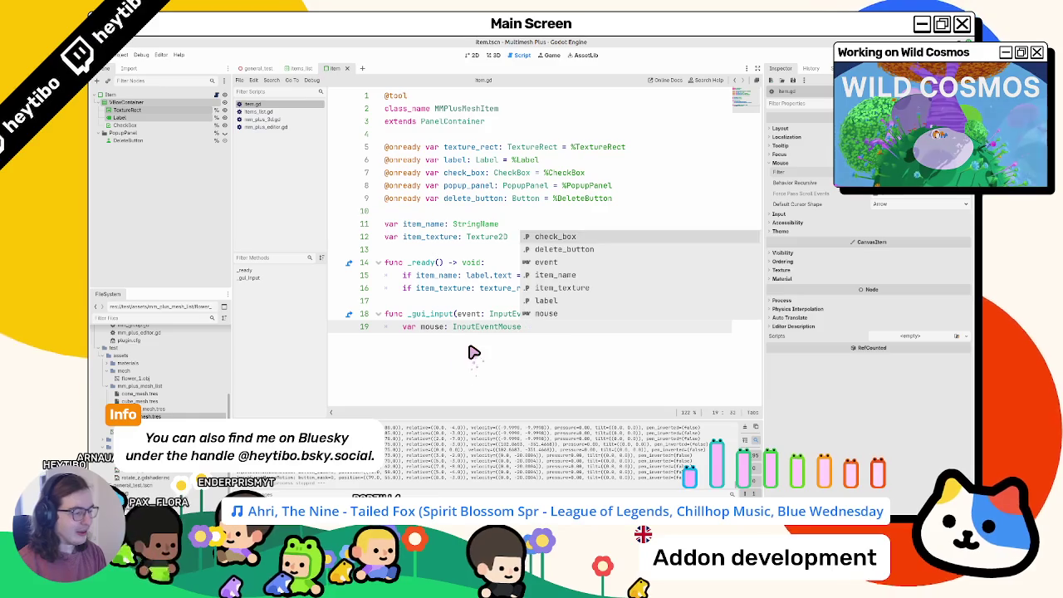
key("Return")
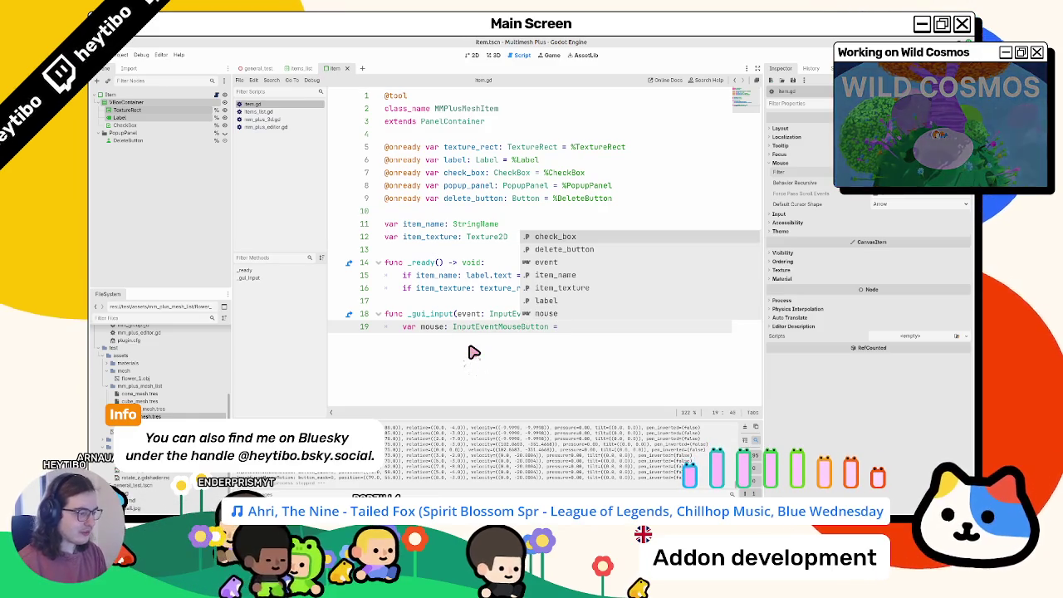
type("event as i")
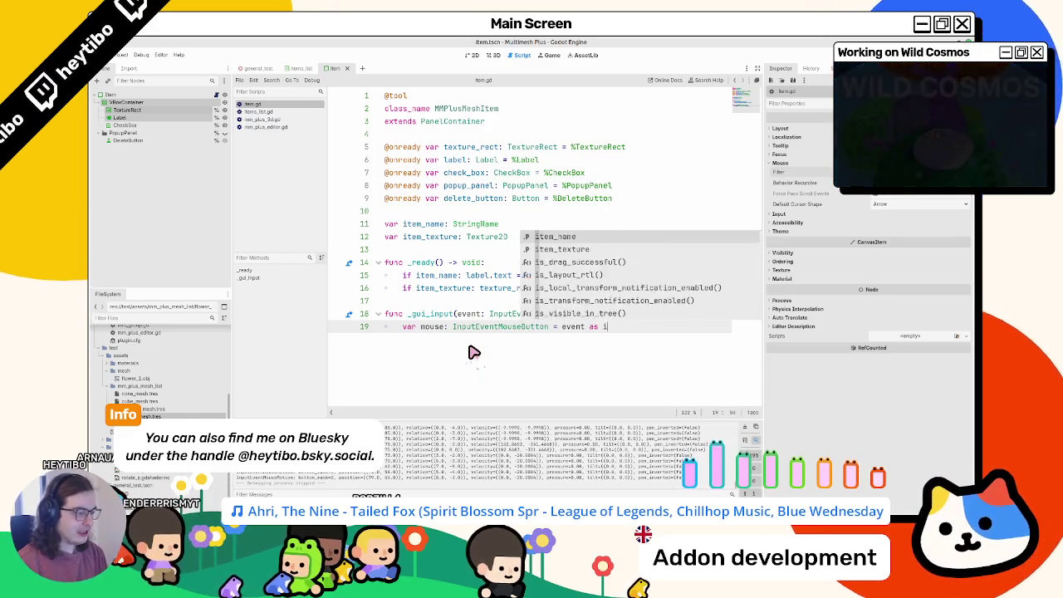
type("nputeventmouse")
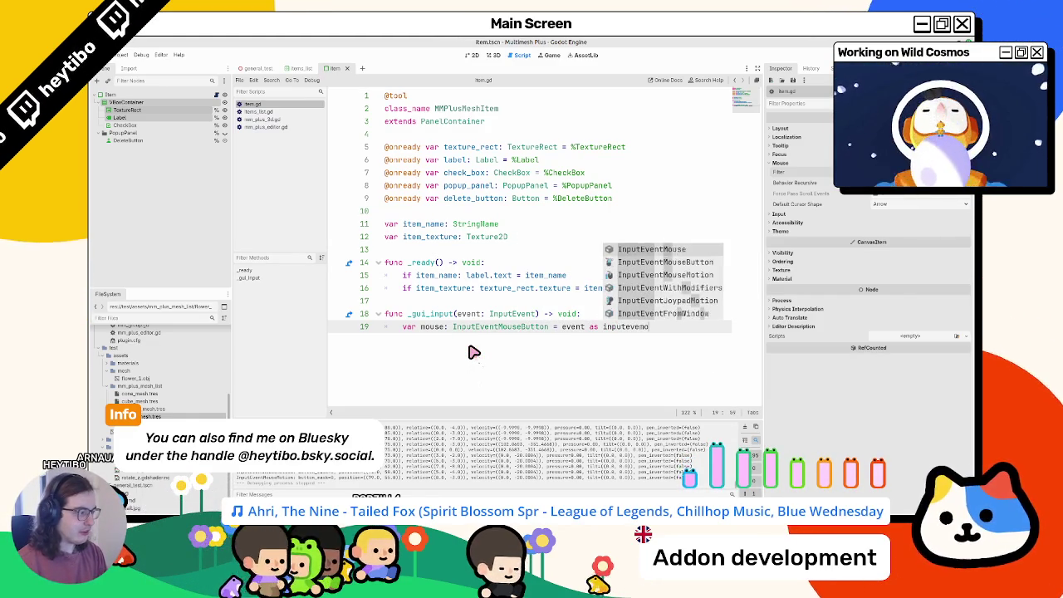
key("Down")
key("Return")
key("Return")
- Add an early-return guard and a mouse.button_mask == MOUSE_BUTTON_MASK_RIGHT comparison
type("if ")
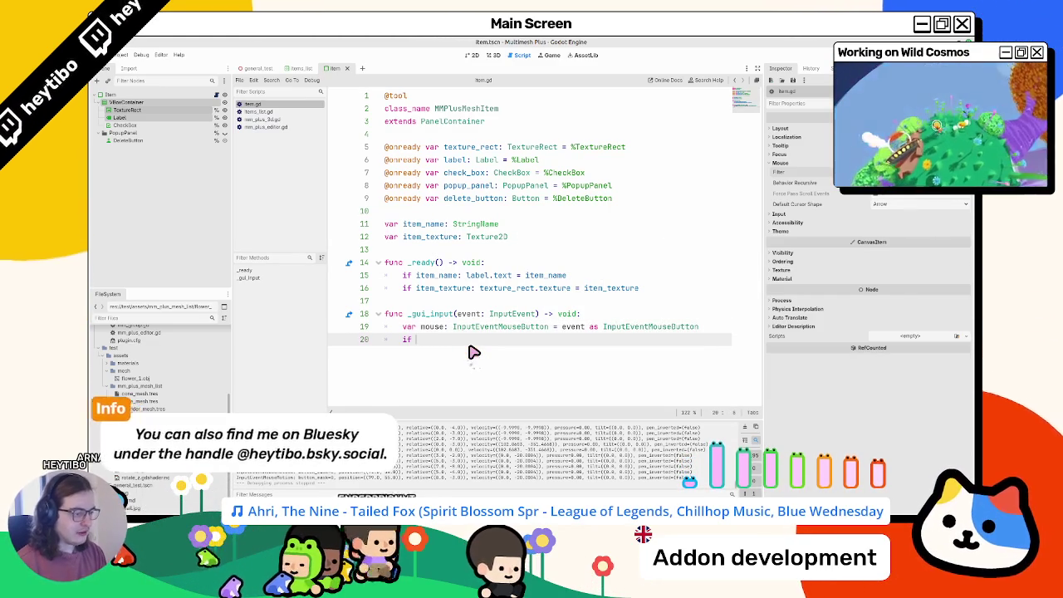
type("!mouse.re")
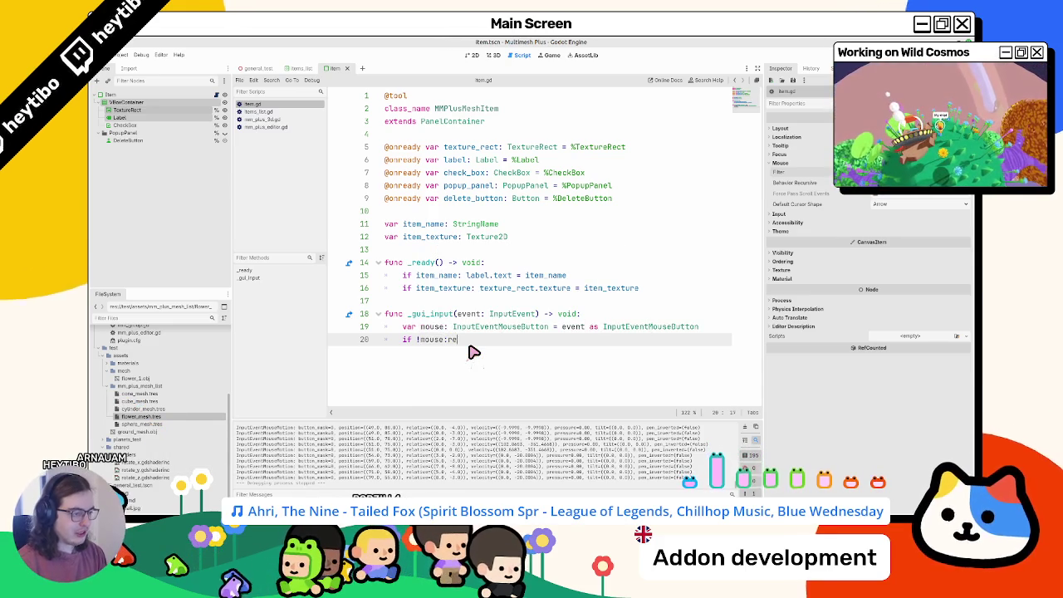
key("Return")
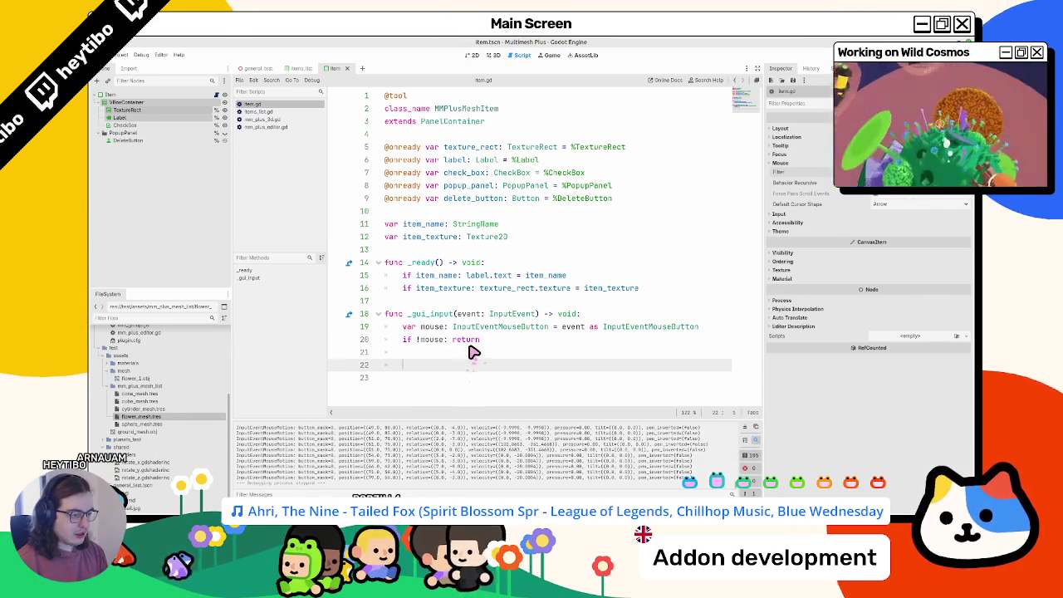
key("Return")
type("m")
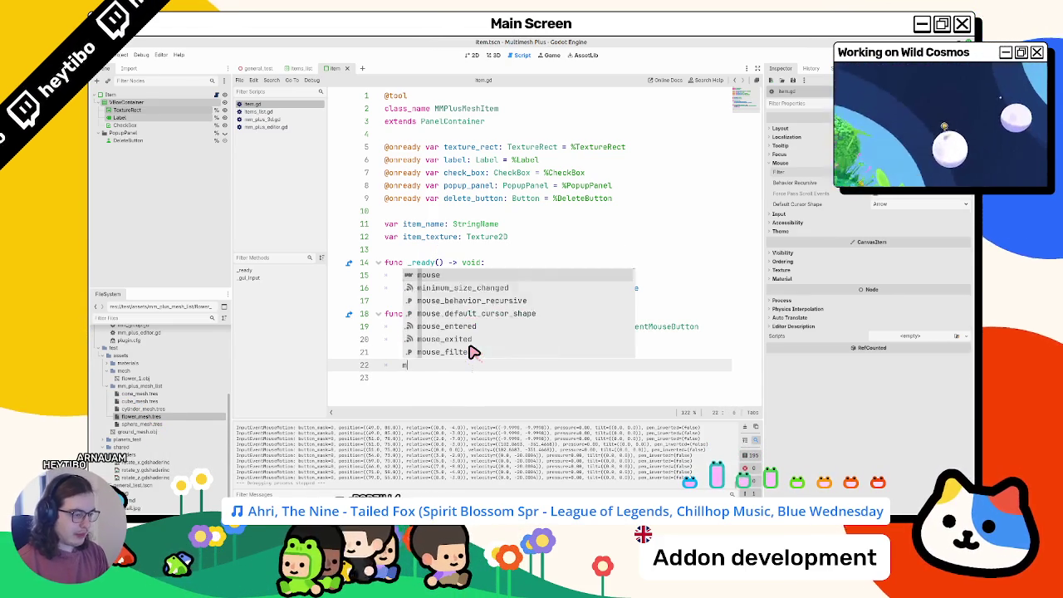
type("ouse.press")
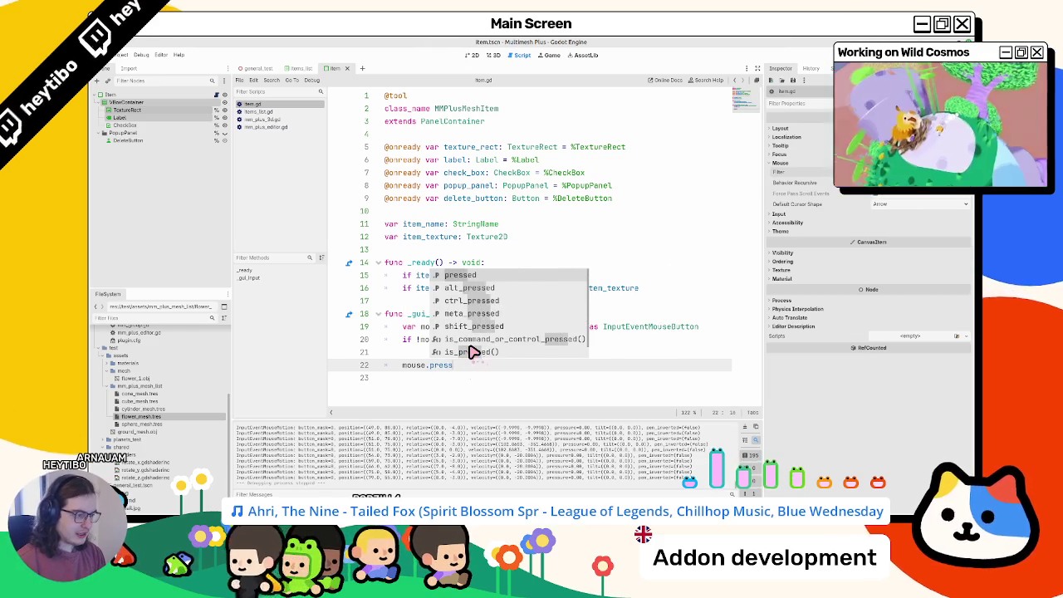
type("ed")
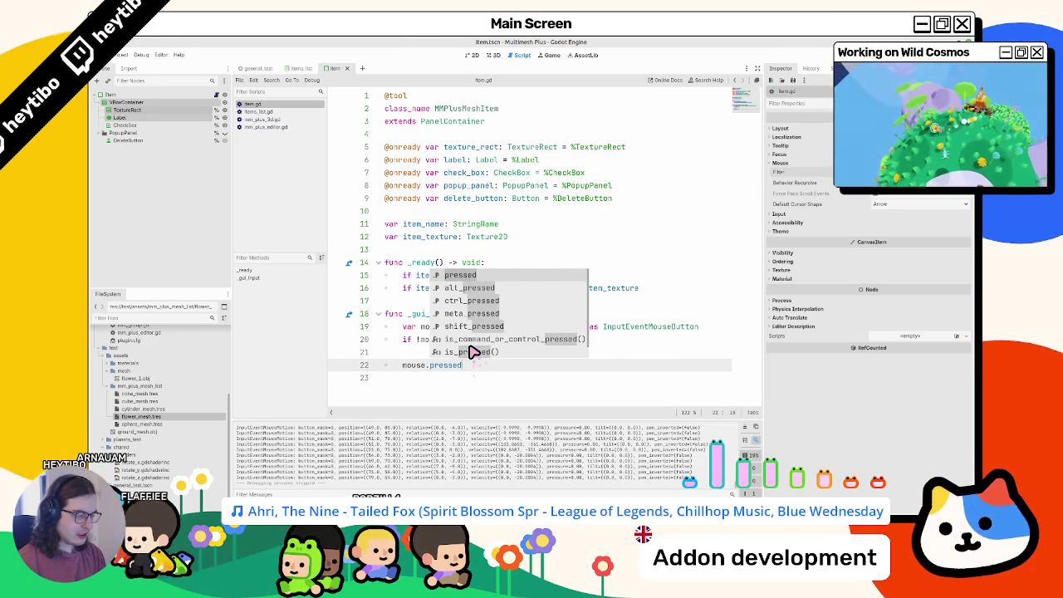
key("BackSpace")
key("BackSpace")
key("BackSpace")
key("BackSpace")
key("BackSpace")
key("BackSpace")
key("BackSpace")
type("butt")
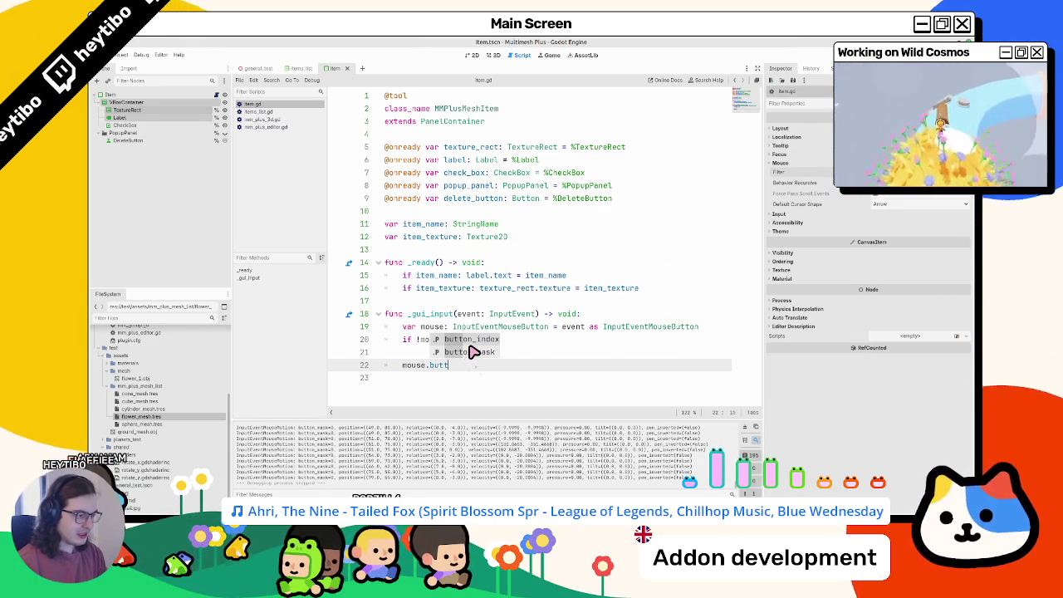
type("on_mask =")
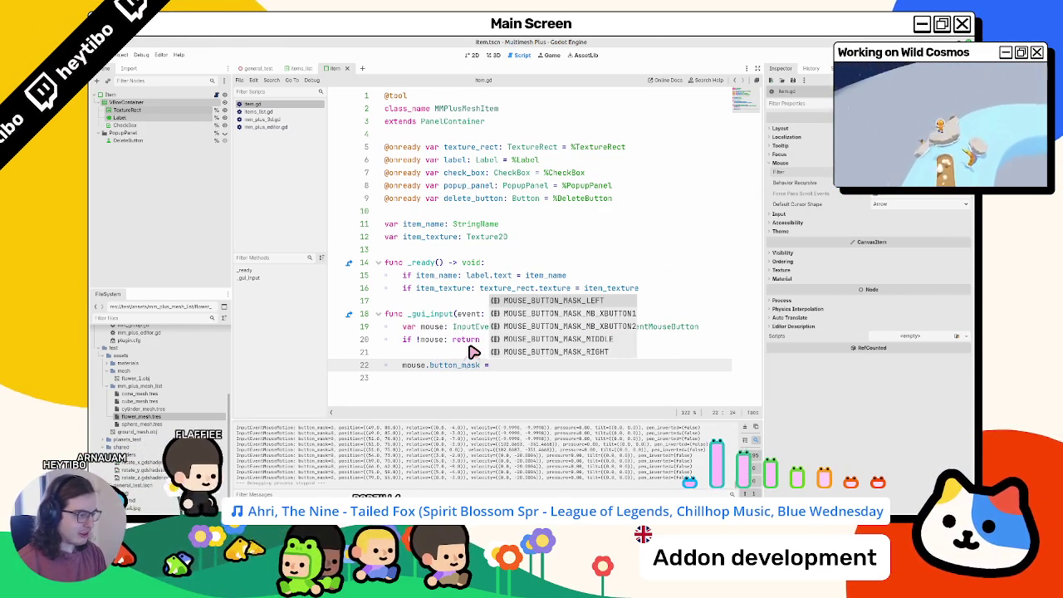
type("=")
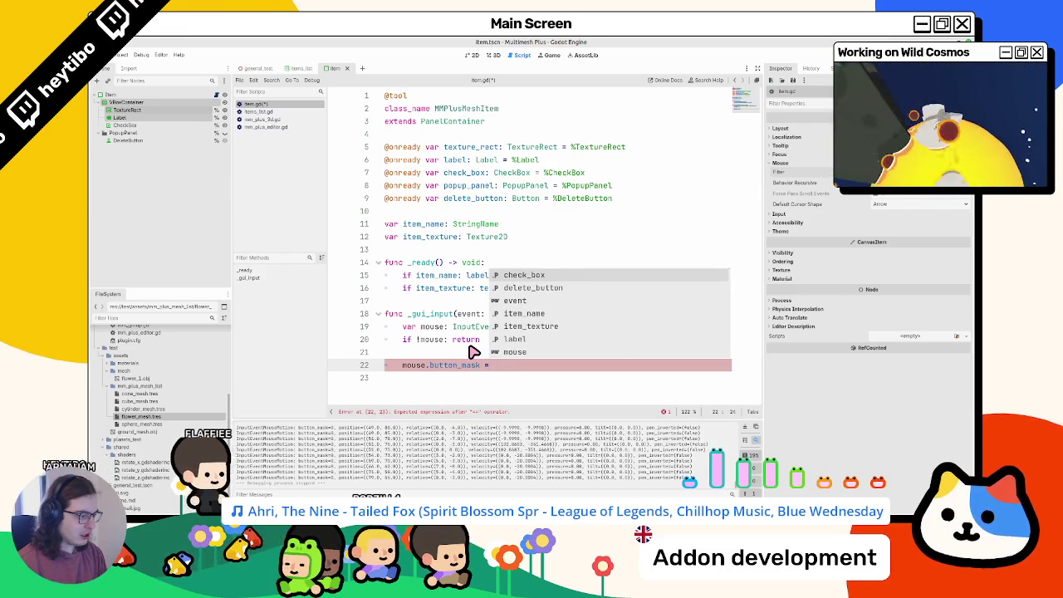
key("BackSpace")
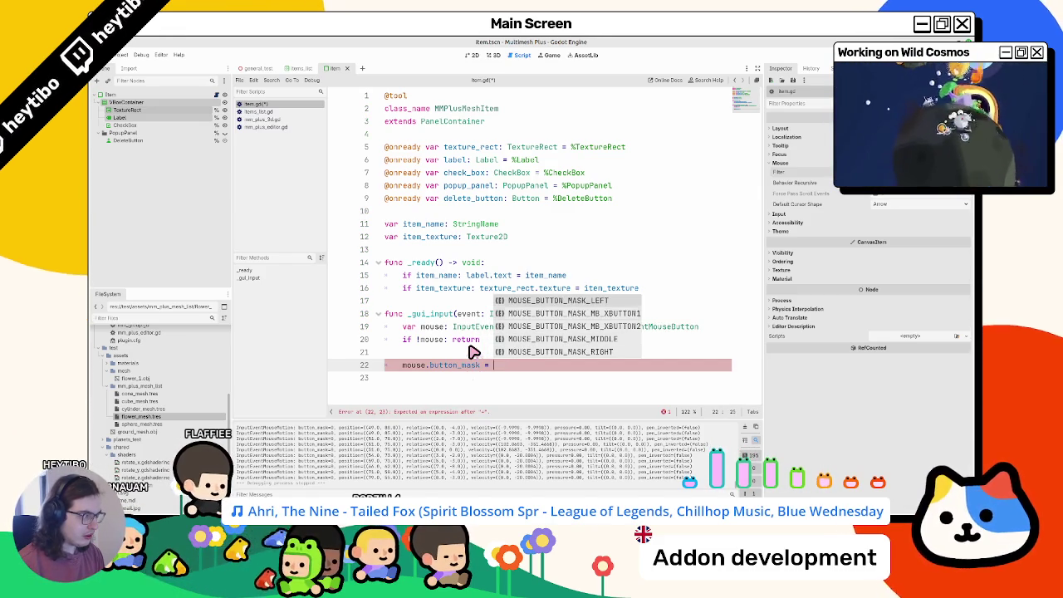
key("Down")
key("Down")
key("Down")
key("Return")
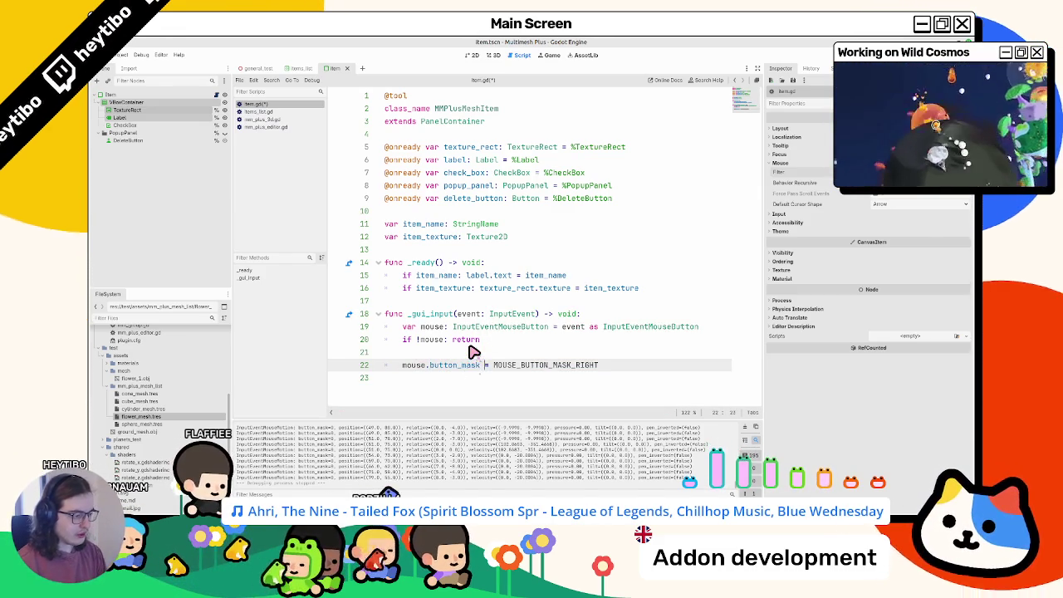
- Turn the comparison into an if branch that prints "hello", and save
type("=")
key("Home")
type("if ")
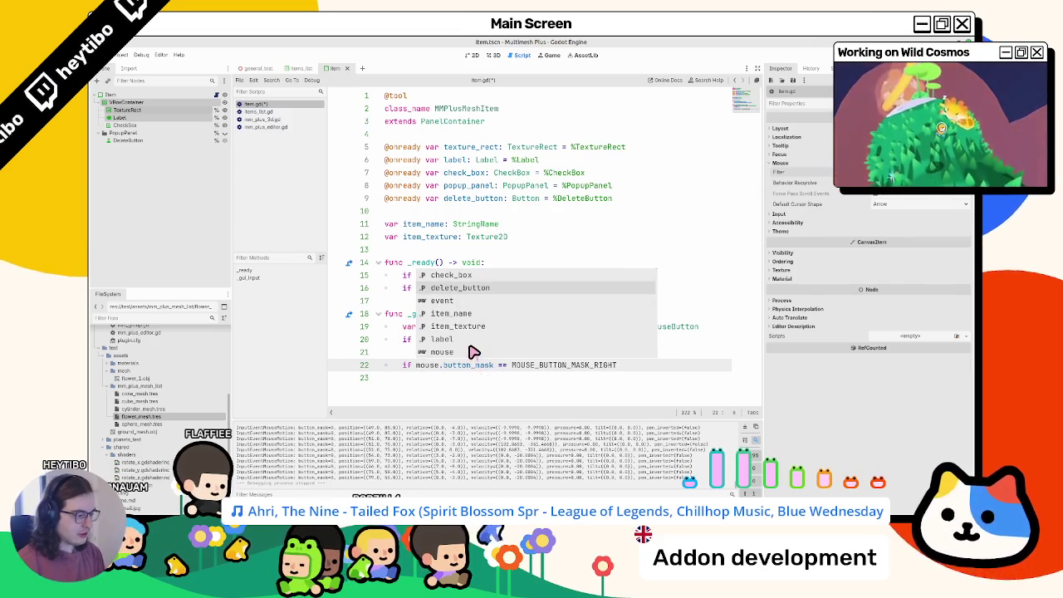
type(":")
key("Return")
type("pr")
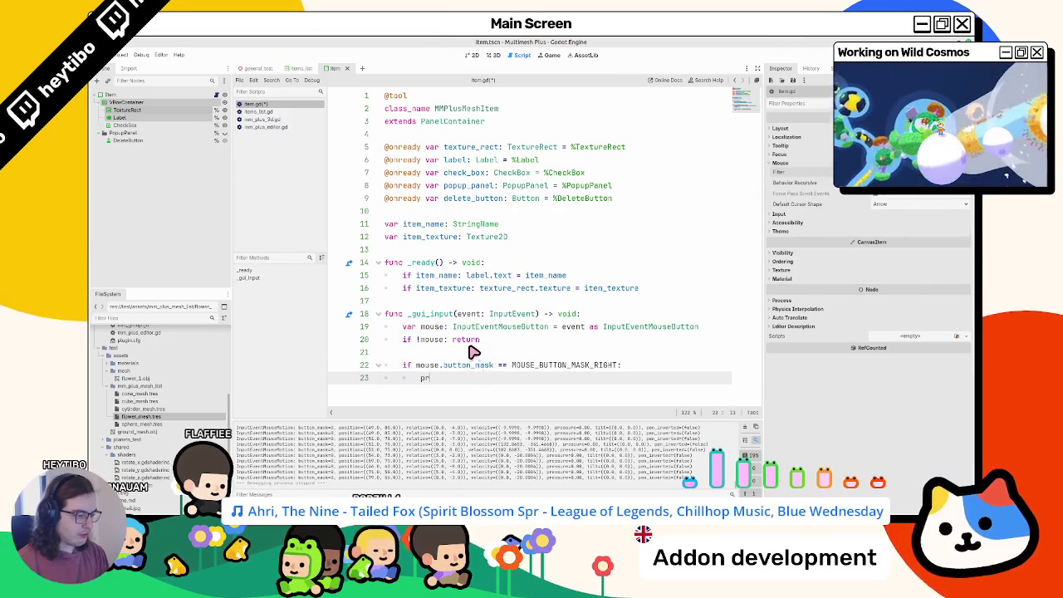
type("int(\"hello")
key("ctrl+s")
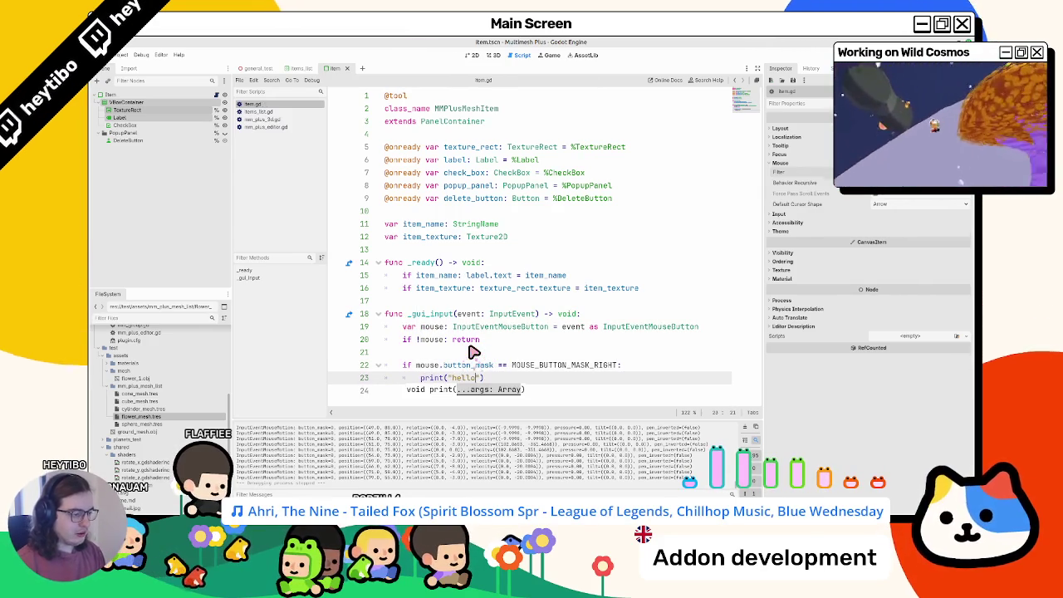
- Run the scene and right-click the item to confirm "hello" is printed
key("F6")
right_click(332, 172)
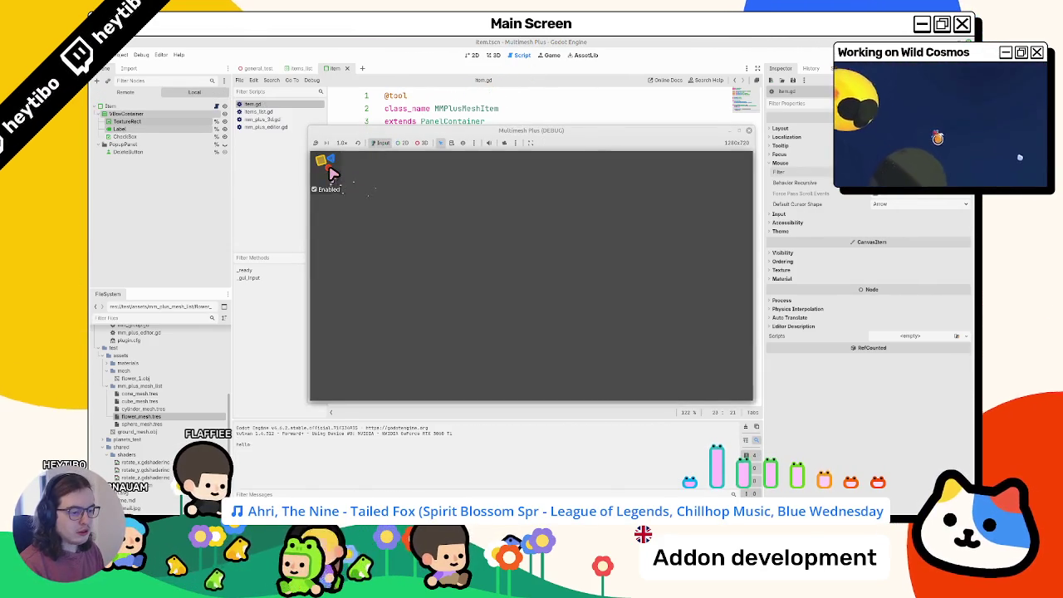
left_click(332, 172)
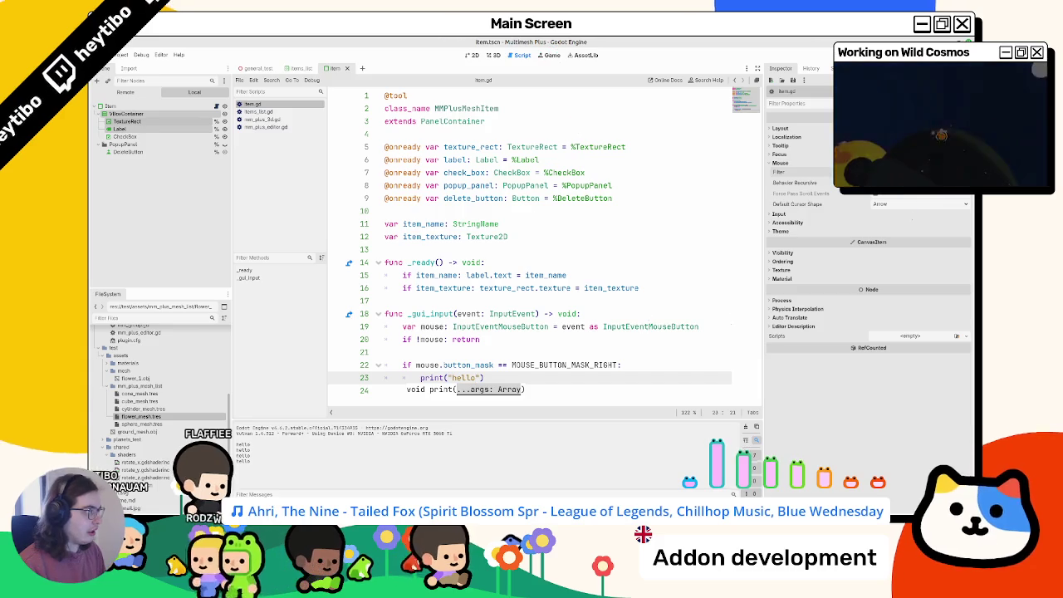
left_click_drag(432, 378, 472, 423)
left_click_drag(439, 377, 420, 378)
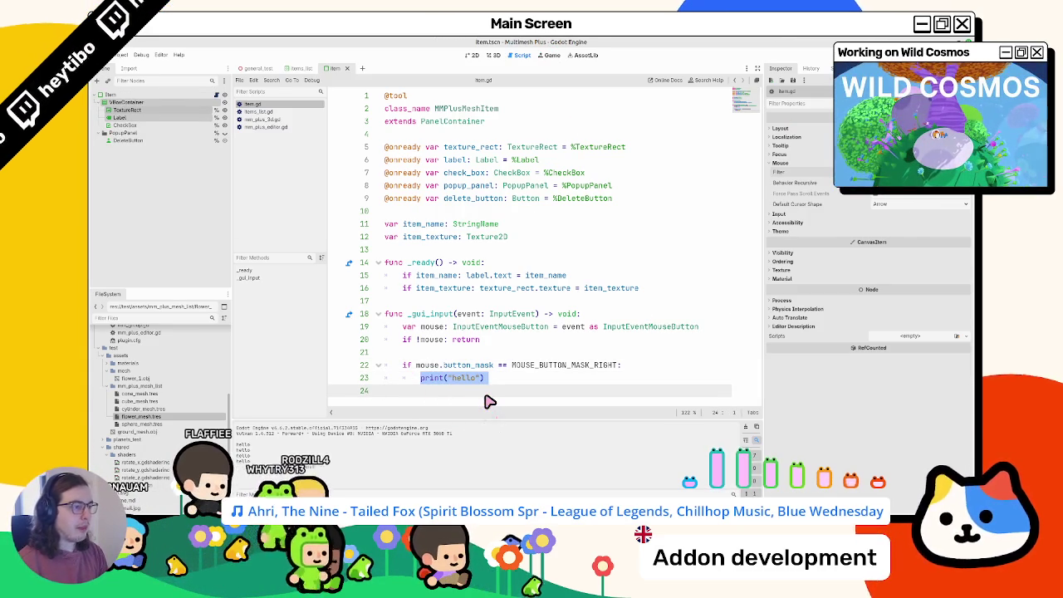
- Swap print("hello") for popup_panel.popup(), check its docs, and break its arguments onto a new line
type("popup_panel.")
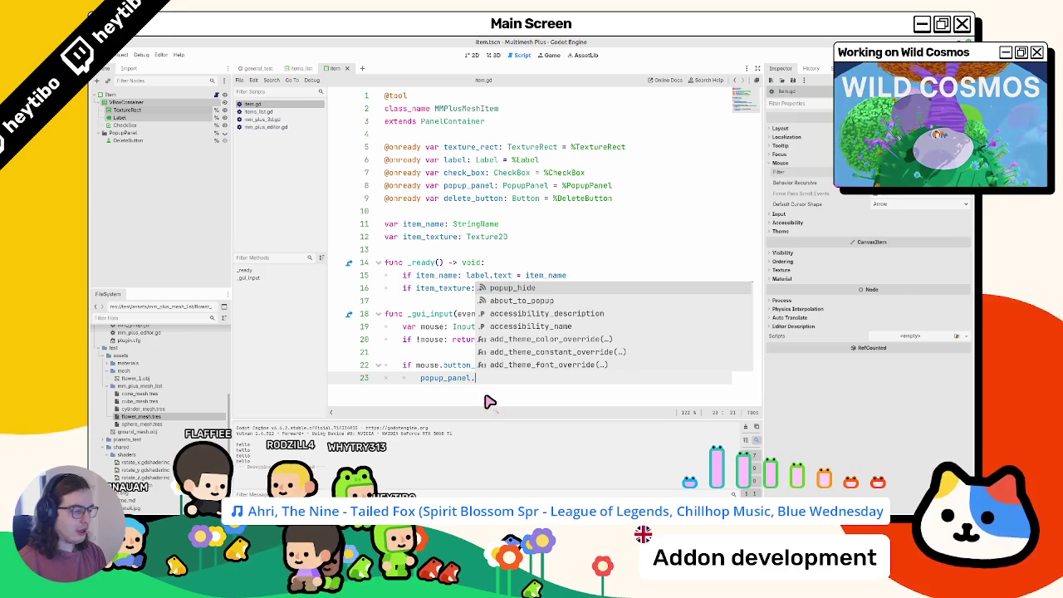
type("pop")
type("up(")
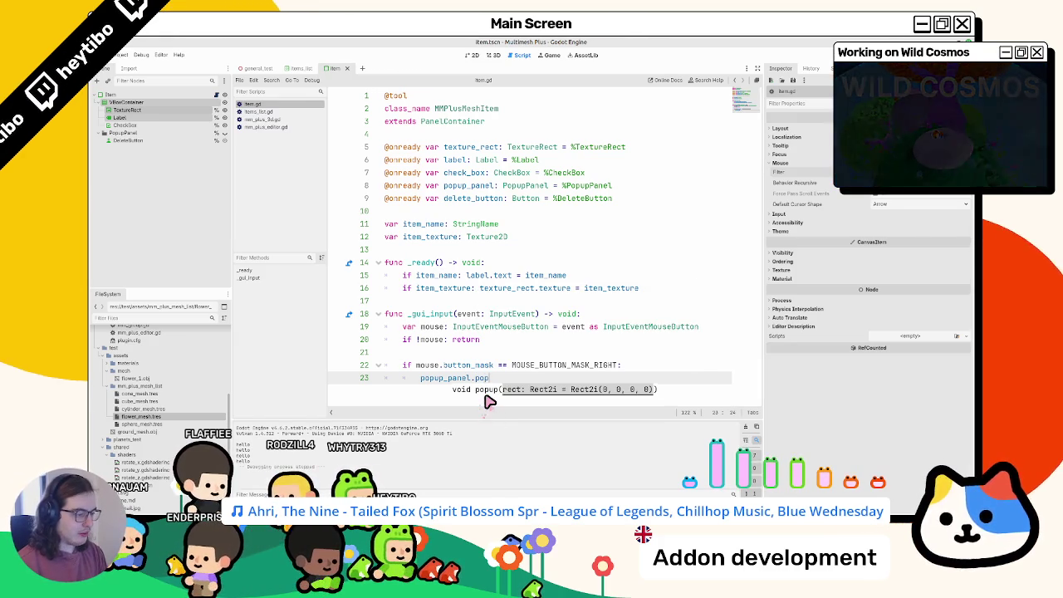
key("Down")
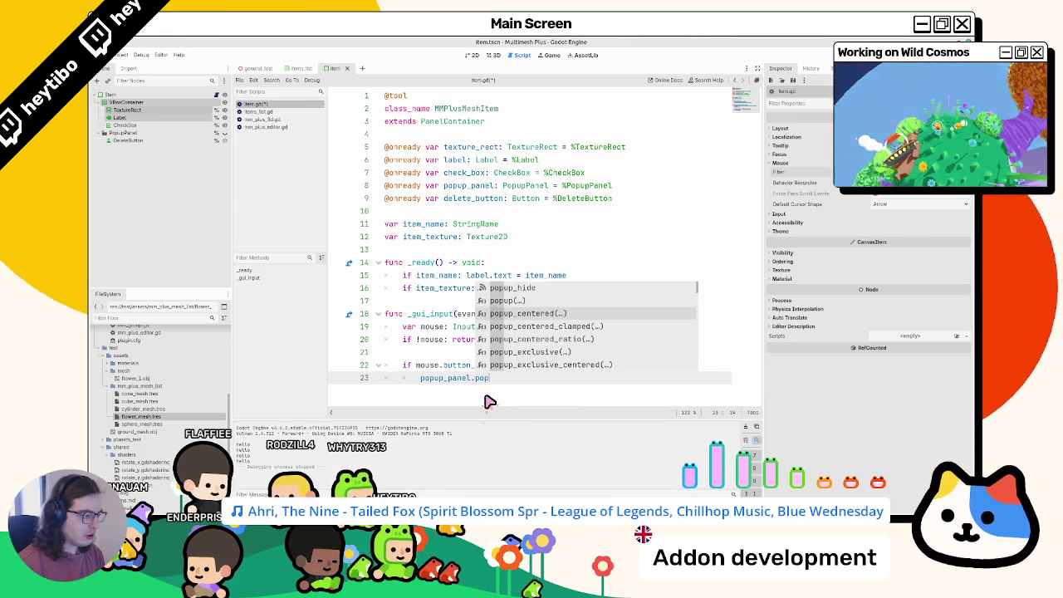
key("Up")
key("Return")
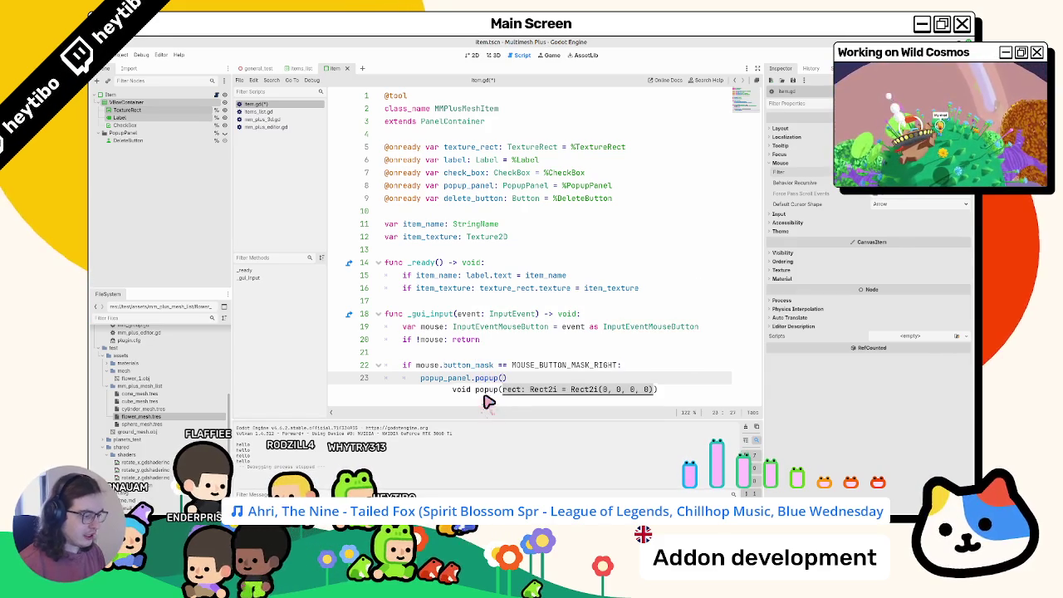
left_click(479, 379, "ctrl")
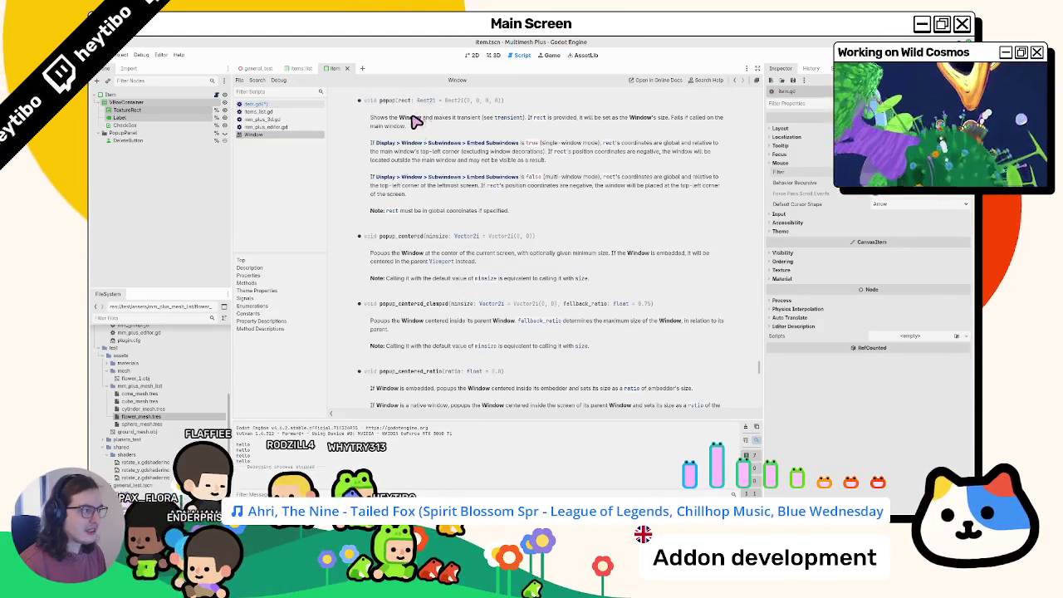
middle_click(252, 136)
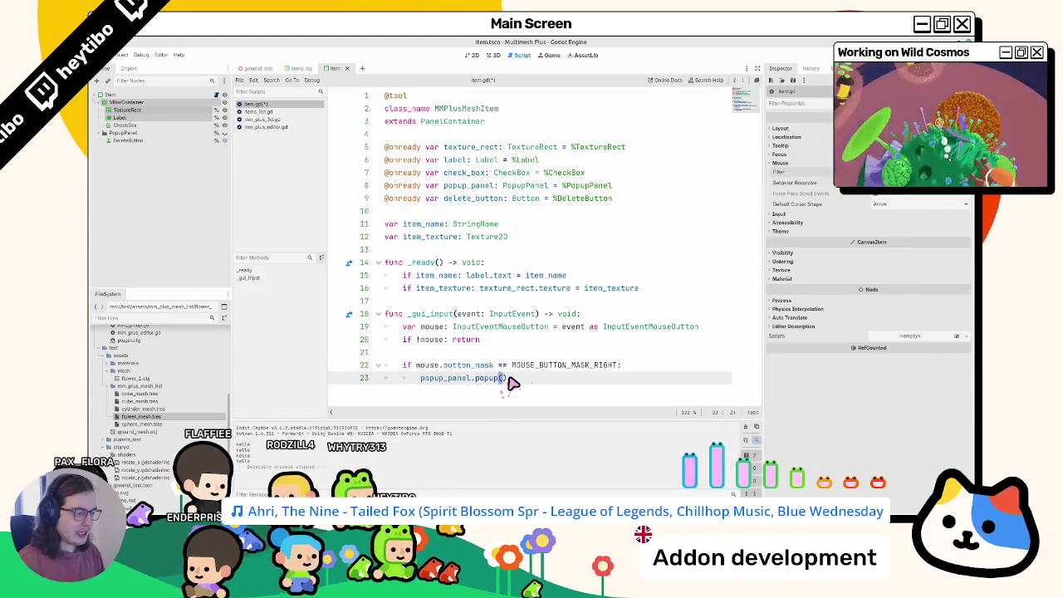
key("Return")
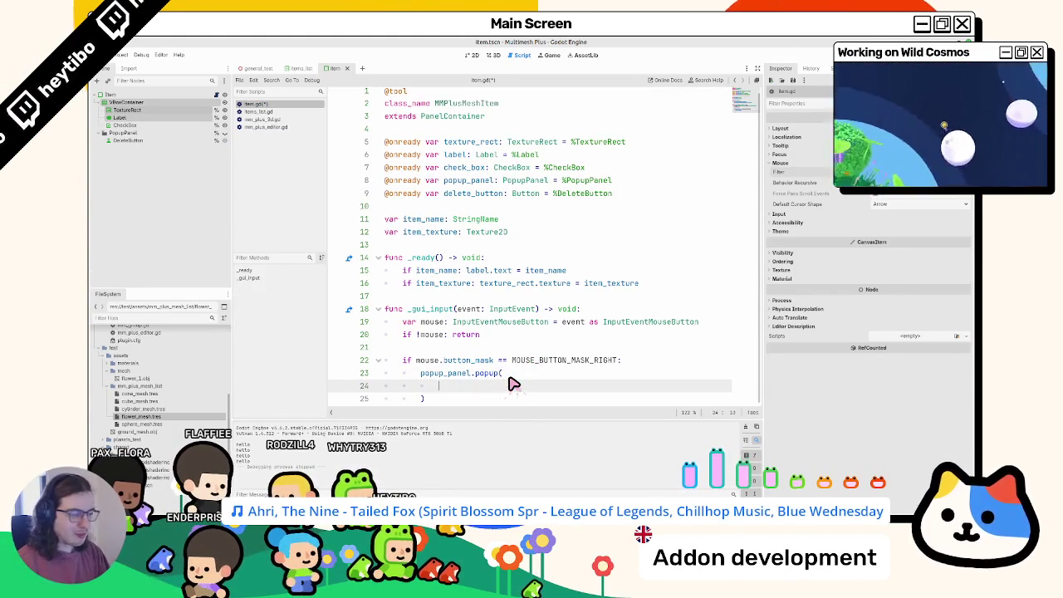
- Start a Rect2 argument in the popup_panel.popup() call on line 24, undoing a stray line split
type("rect2")
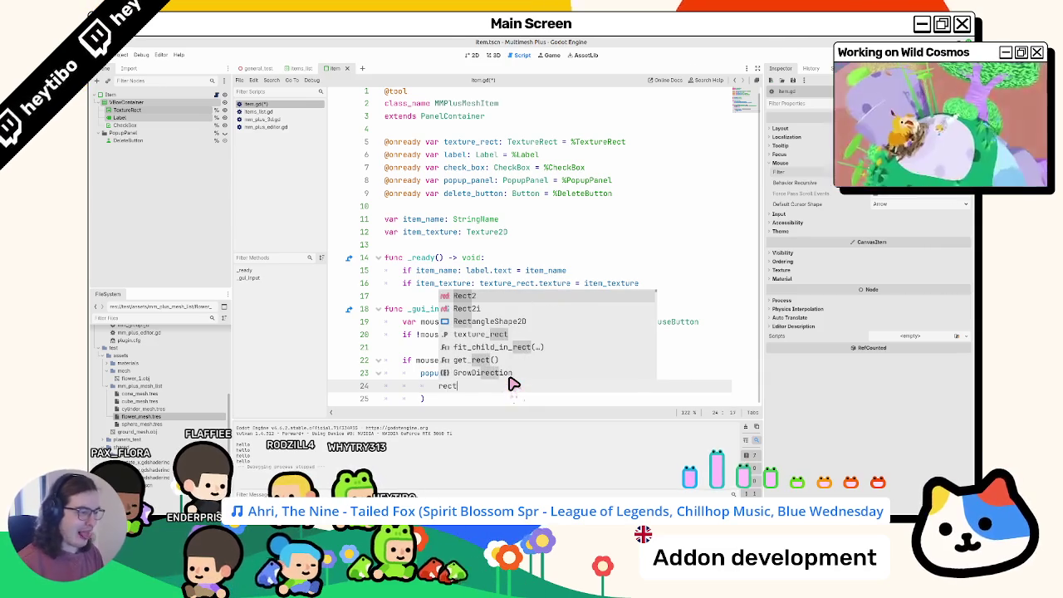
key("Return")
type(".")
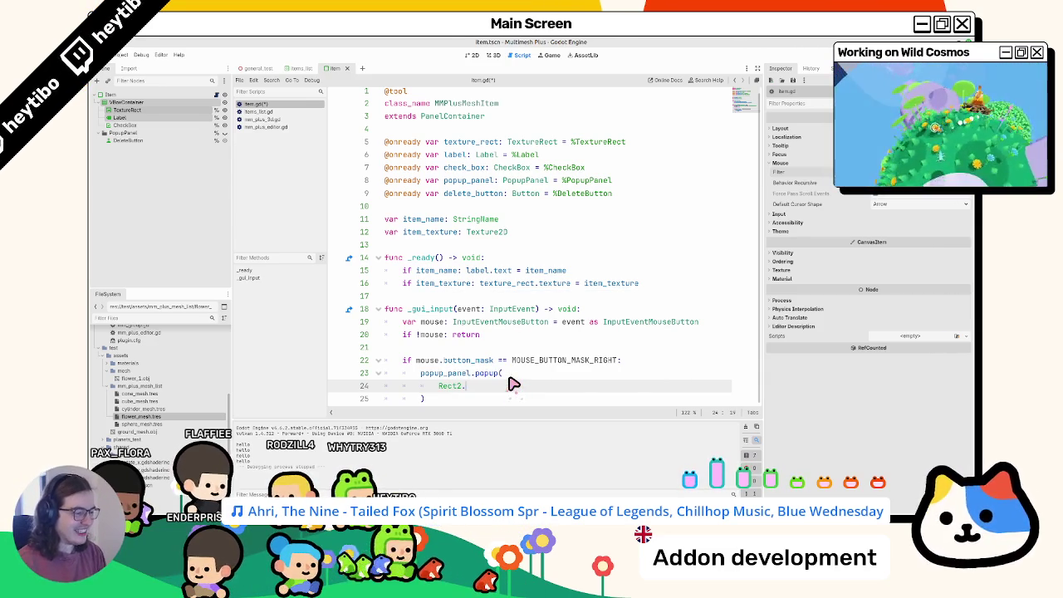
type("(")
key("Return")
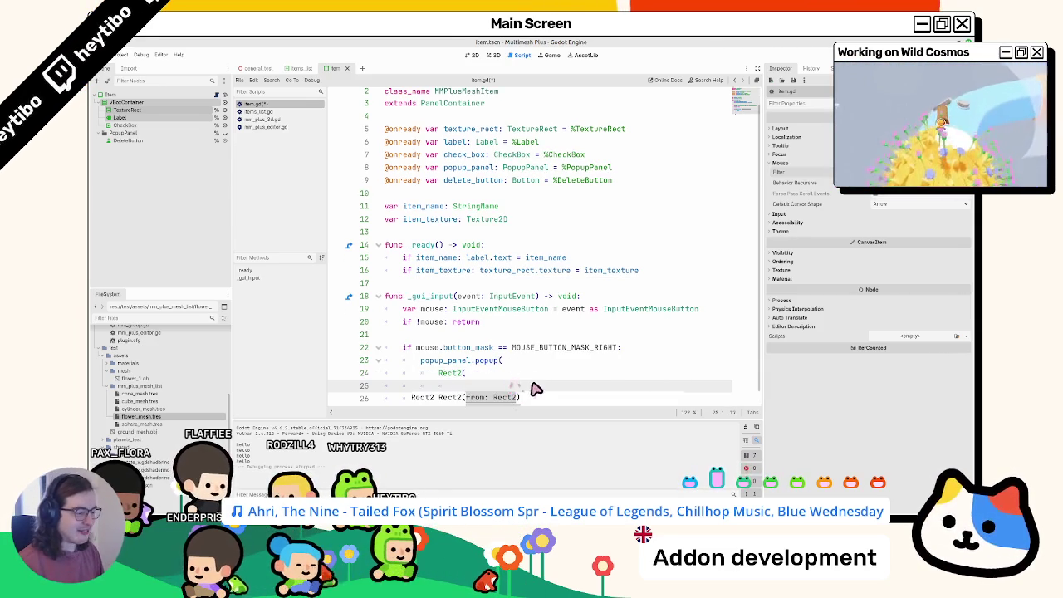
key("Down")
key("Down")
key("Down")
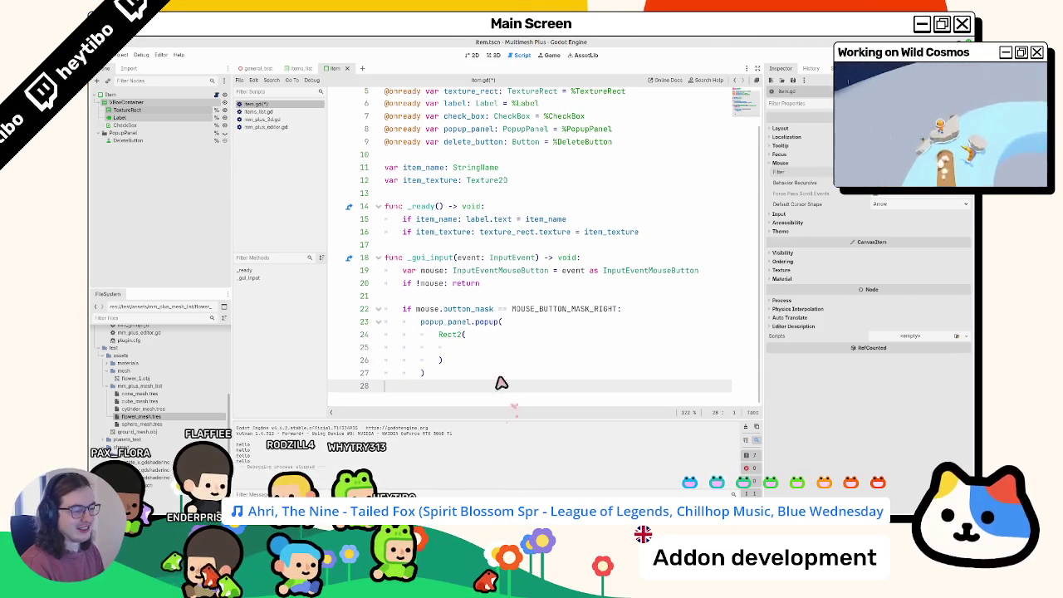
key("Return")
left_click(465, 347)
key("Up")
key("Down")
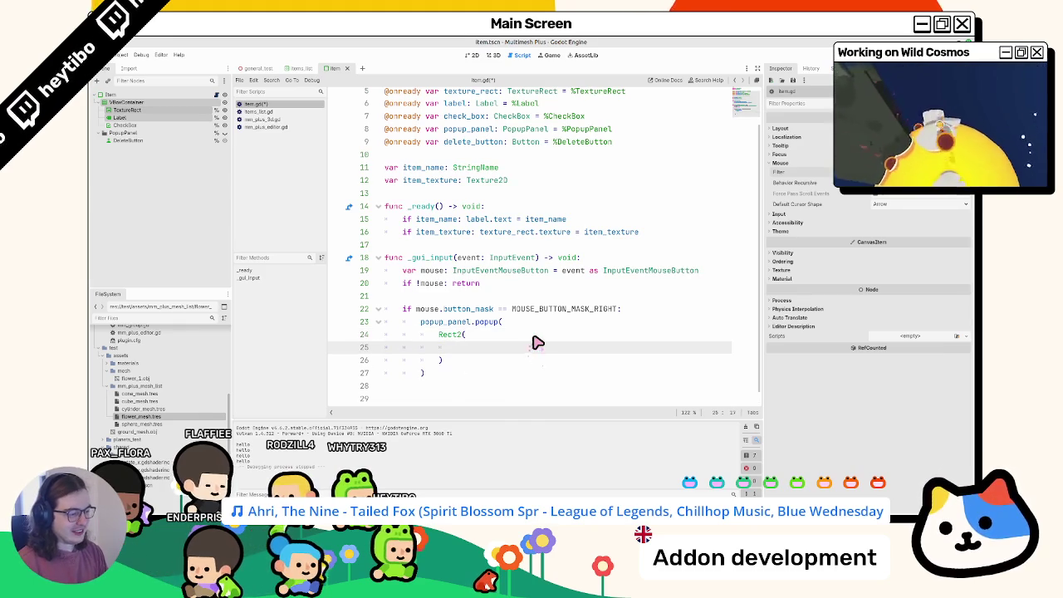
key("Up")
key("Down")
key("ctrl+z")
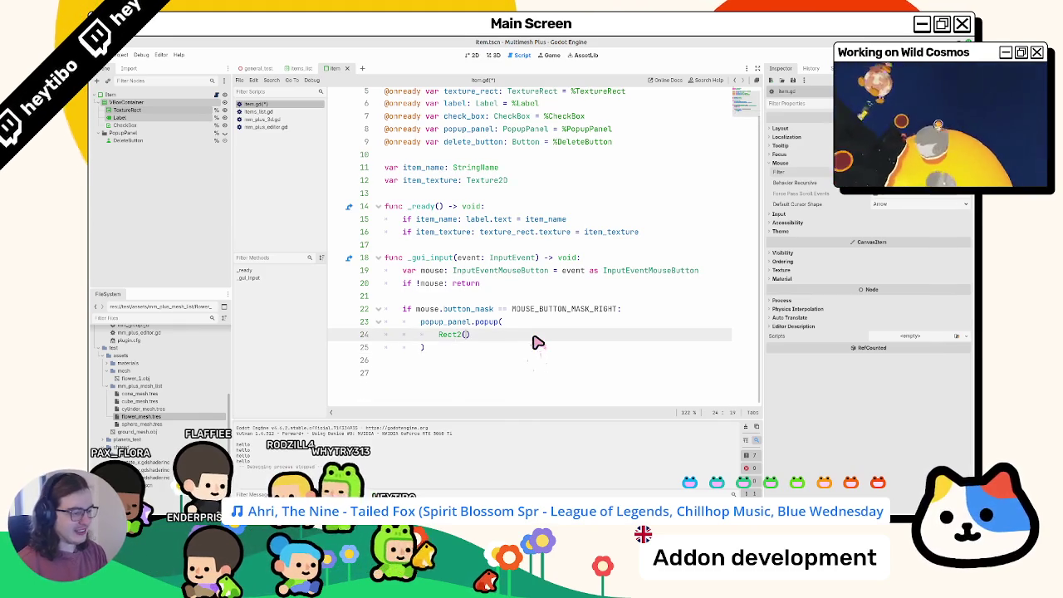
- Fill the Rect2 arguments with mouse.position.x, mouse.position.y, 0.0, 0.0
key("ctrl+space")
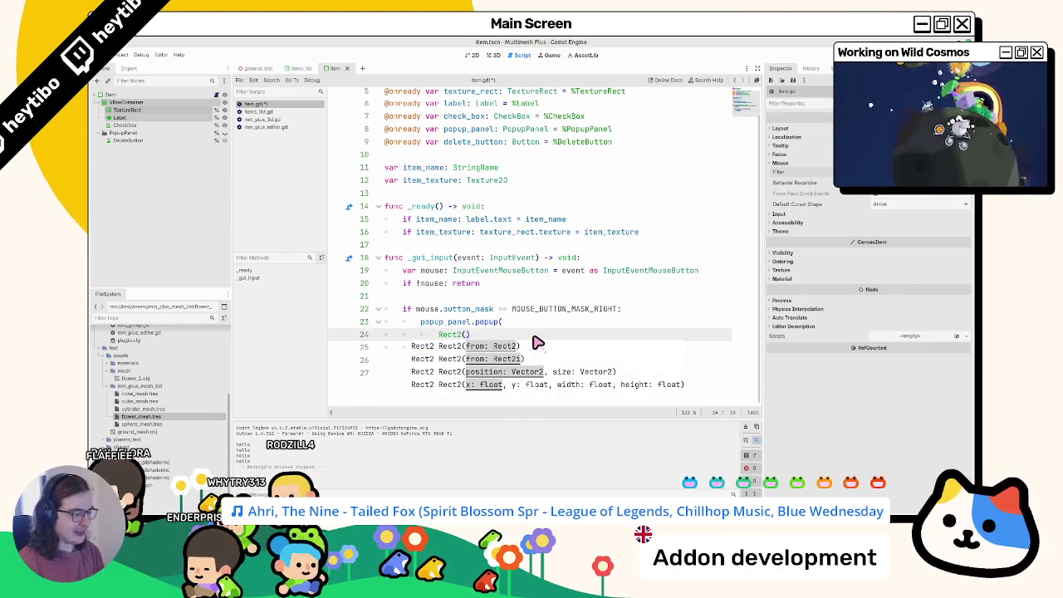
type("e")
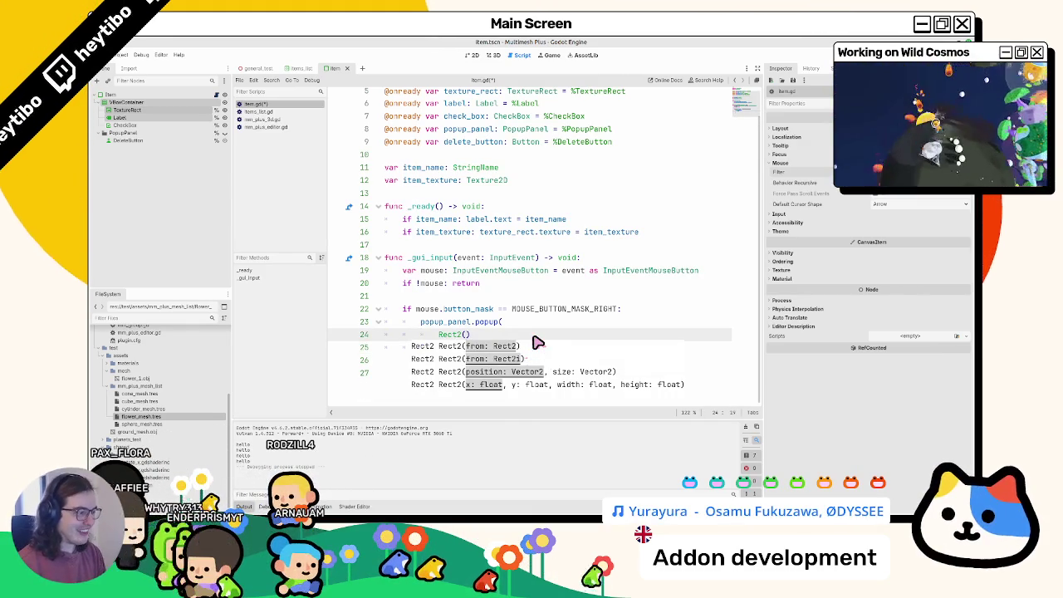
type("vent.")
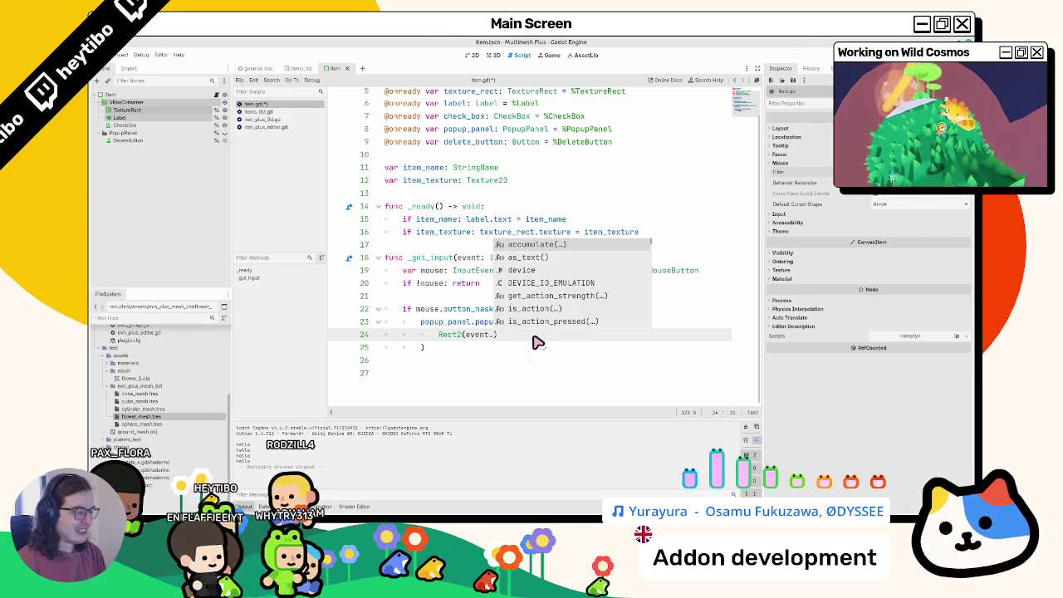
key("Escape")
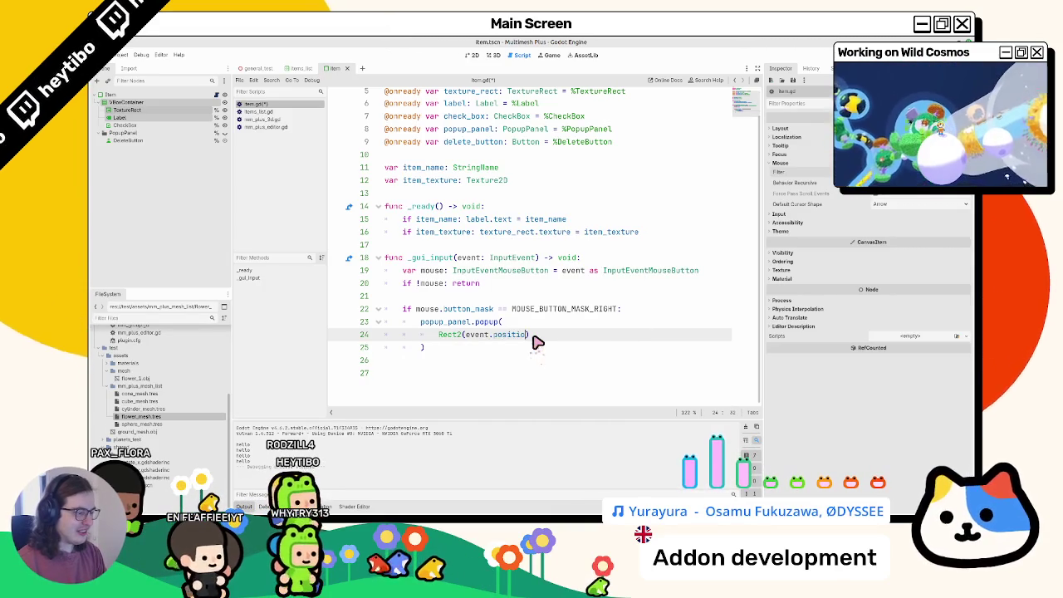
key("BackSpace")
key("BackSpace")
key("BackSpace")
type("mouse")
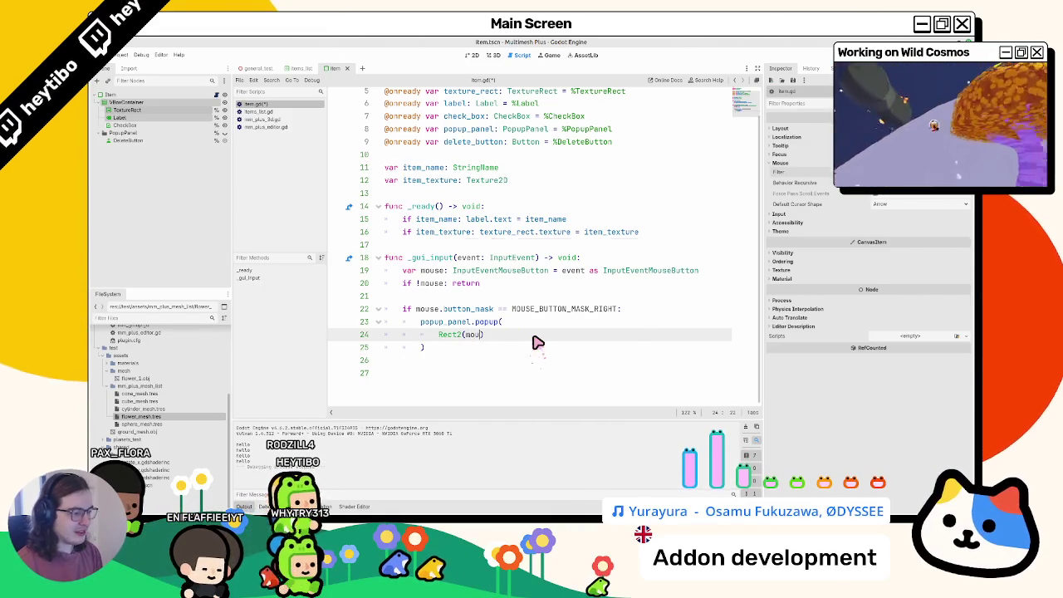
type(".posi")
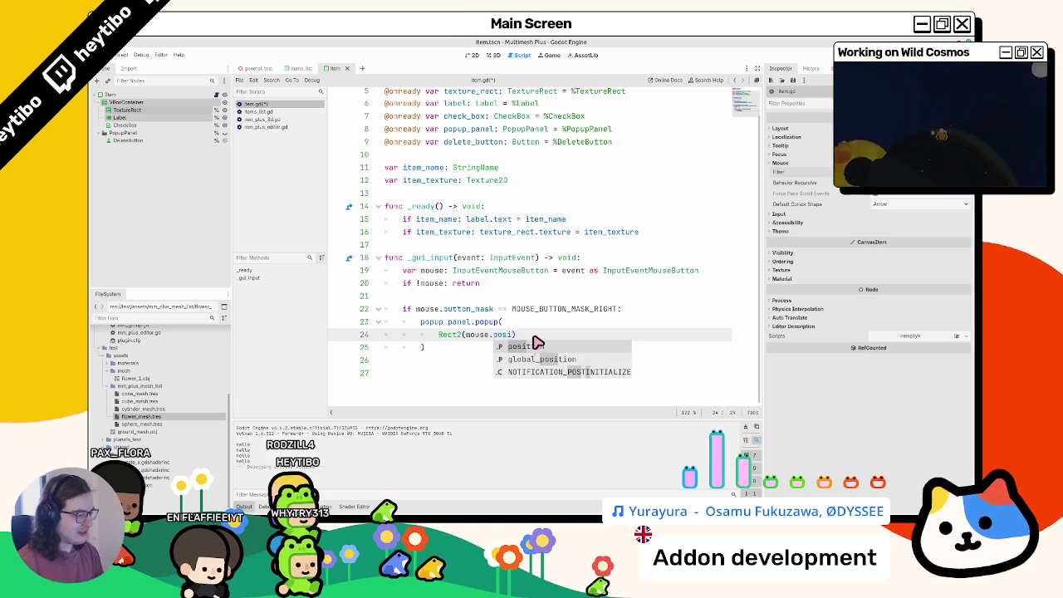
key("Return")
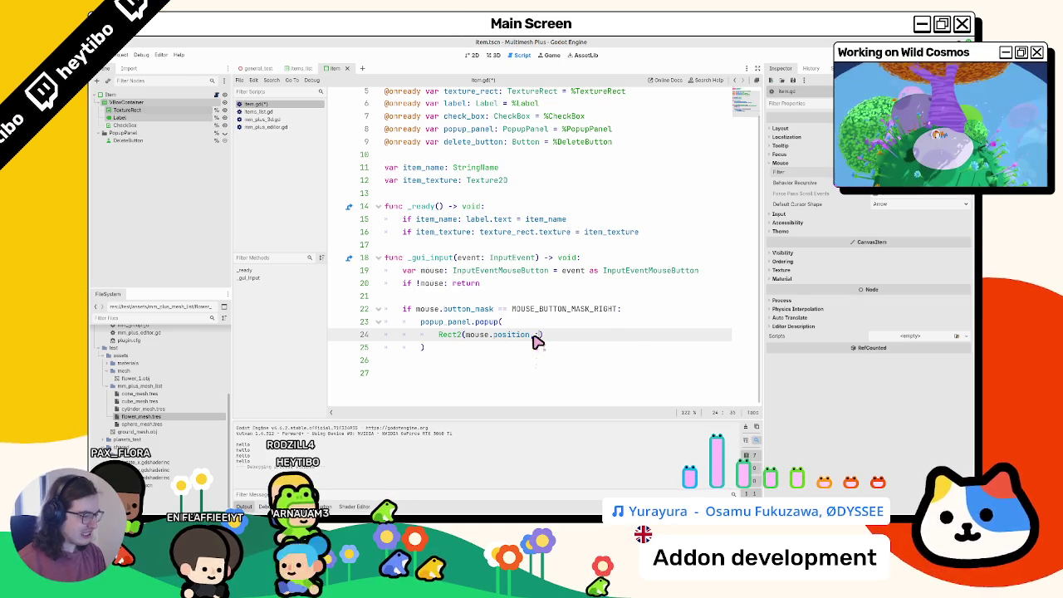
type(", ")
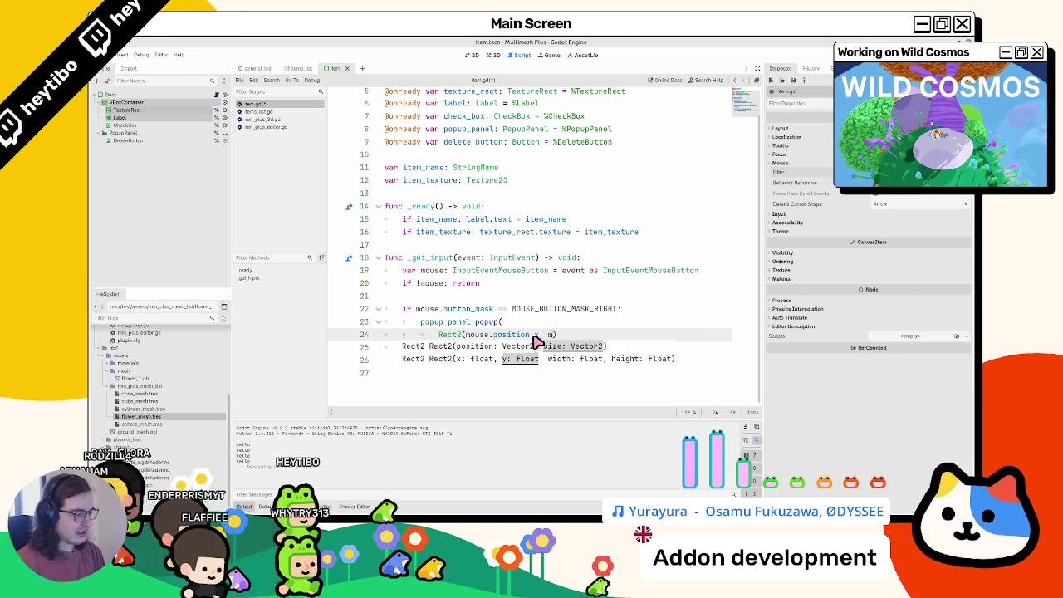
type("mouse.po")
key("Return")
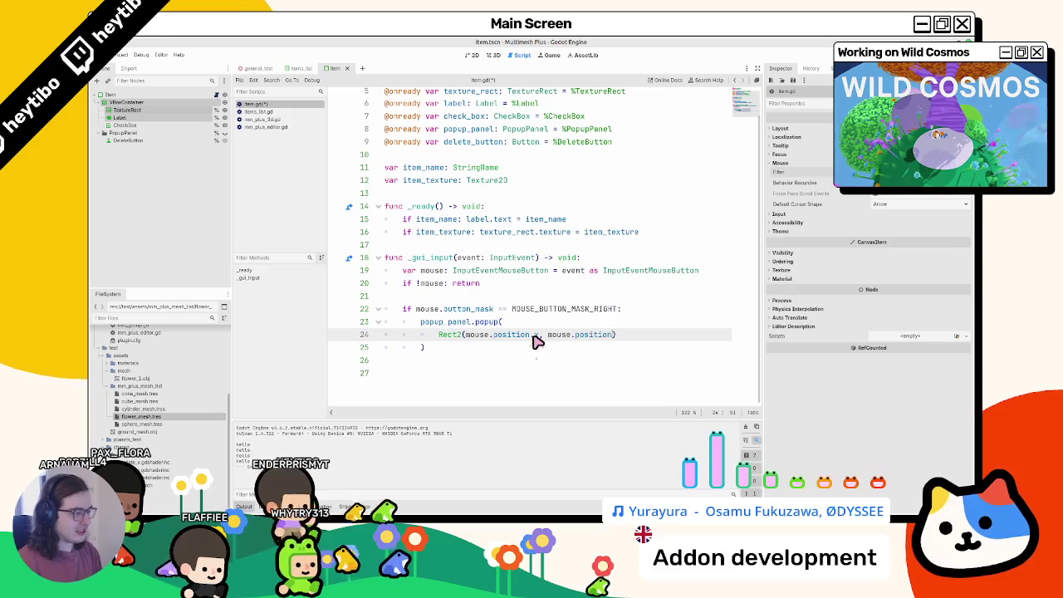
type(".y, 0.0, 0")
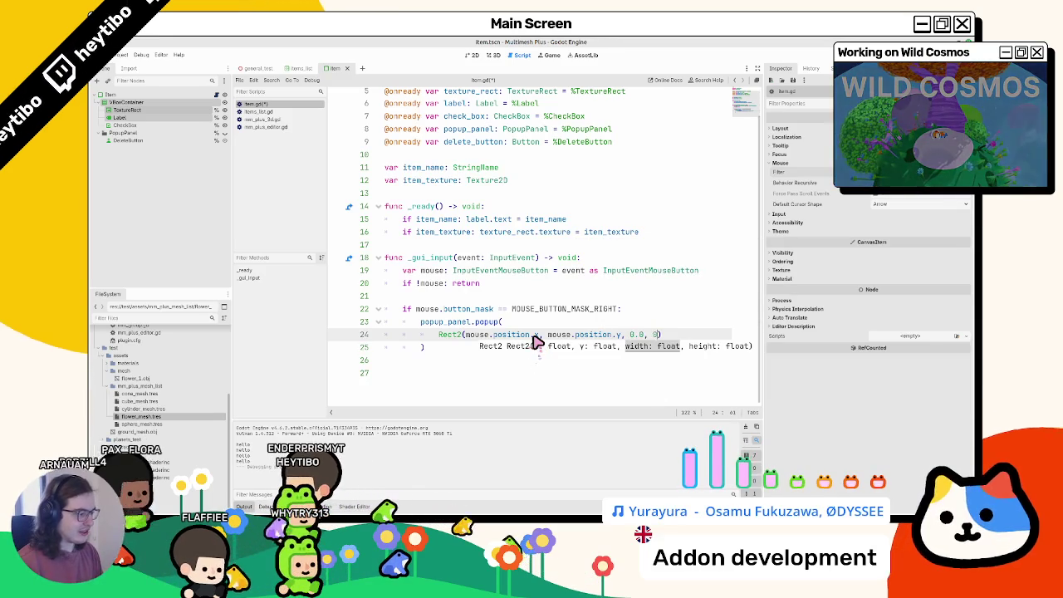
type(".0")
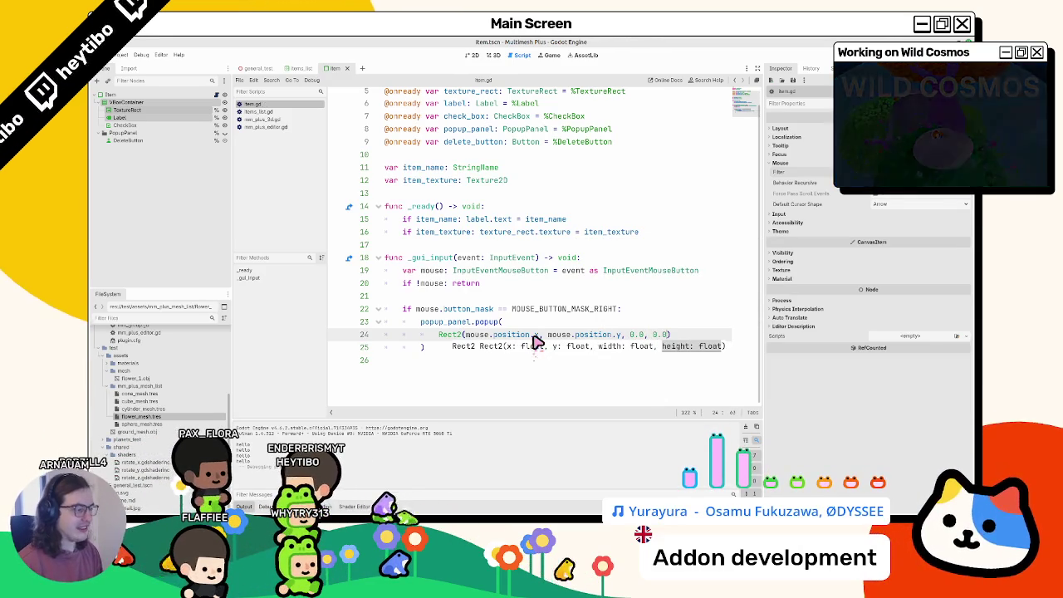
key("F5")
right_click(307, 190)
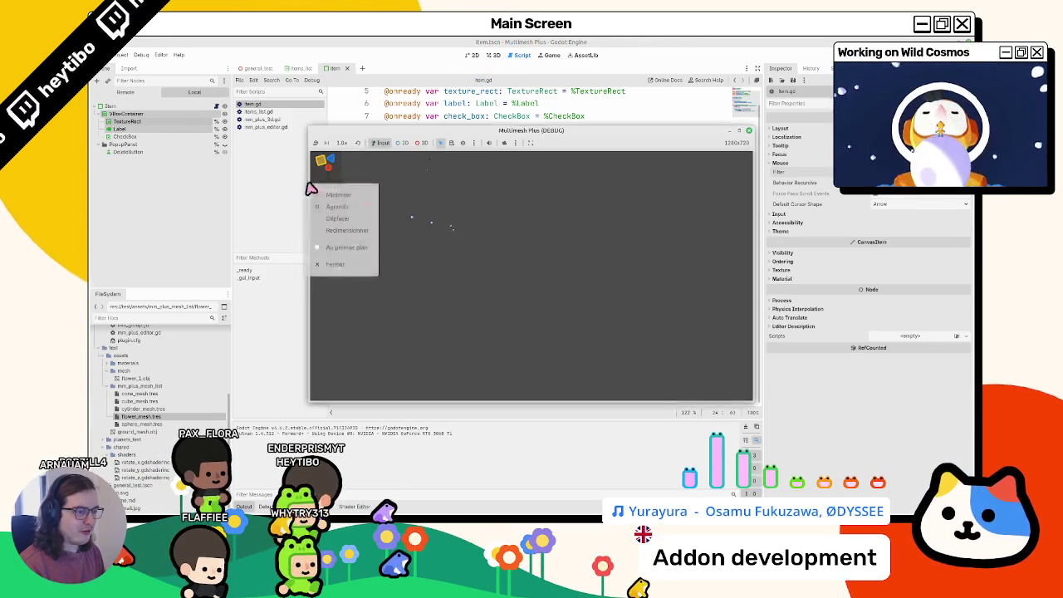
left_click(331, 169)
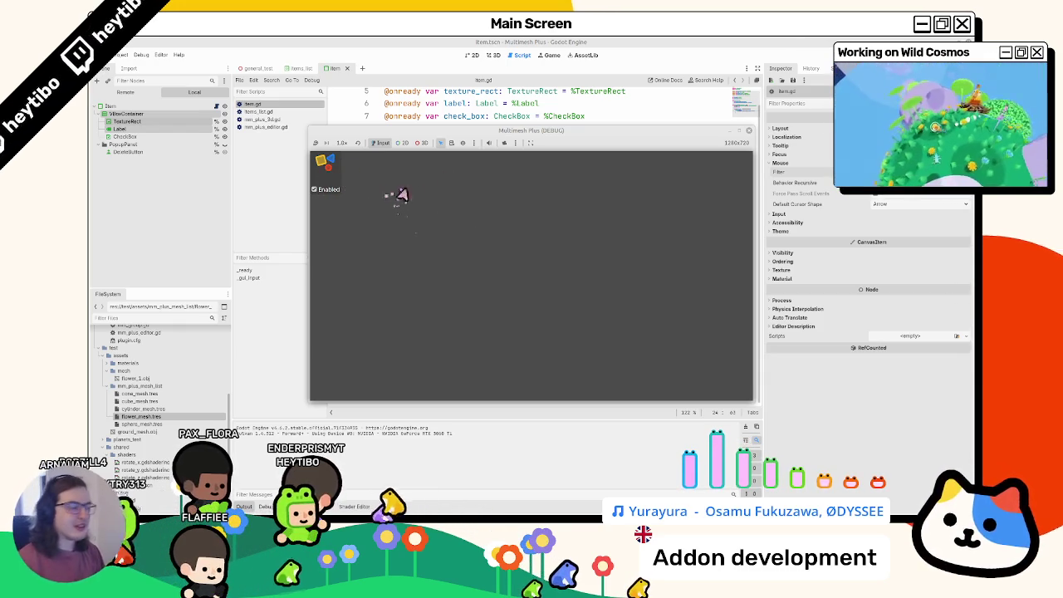
key("F8")
left_click(480, 365)
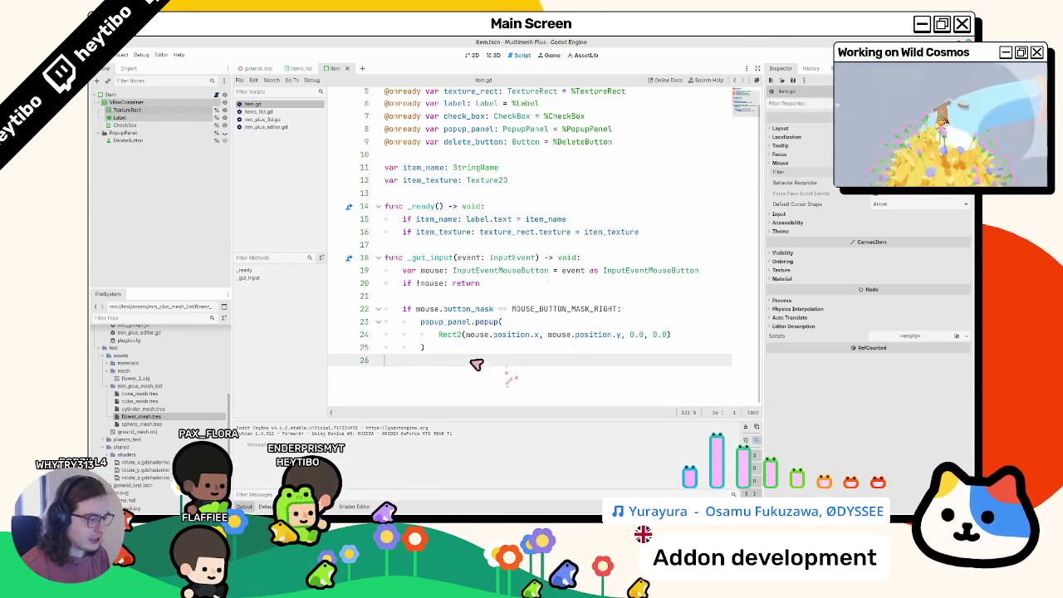
- Join popup_panel.popup(Rect2(mouse.position.x, mouse.position.y, 0.0, 0.0)) onto line 23 and widen the code area
double_click(458, 143)
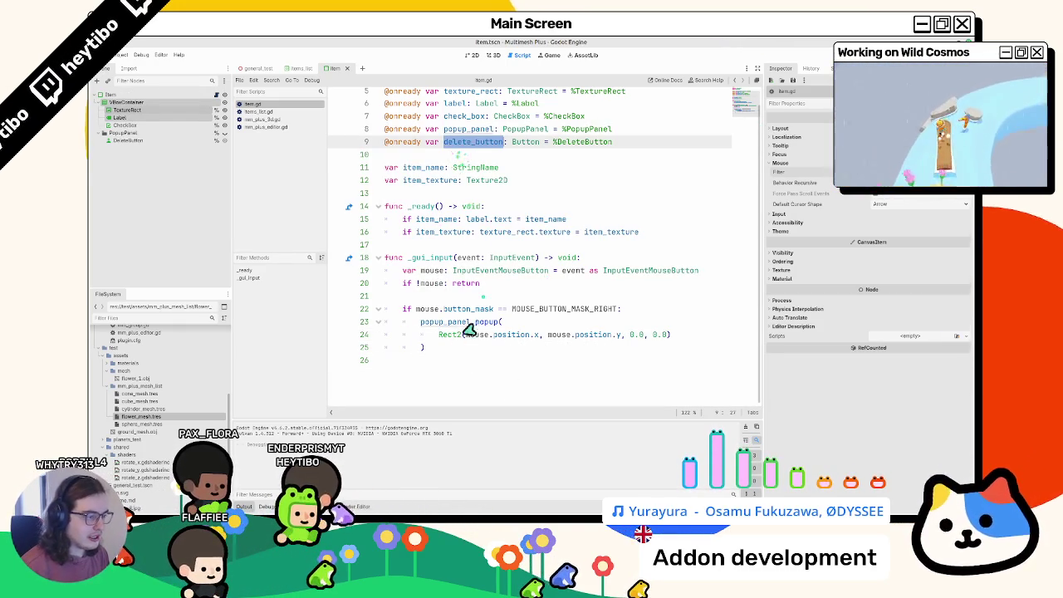
left_click(447, 246)
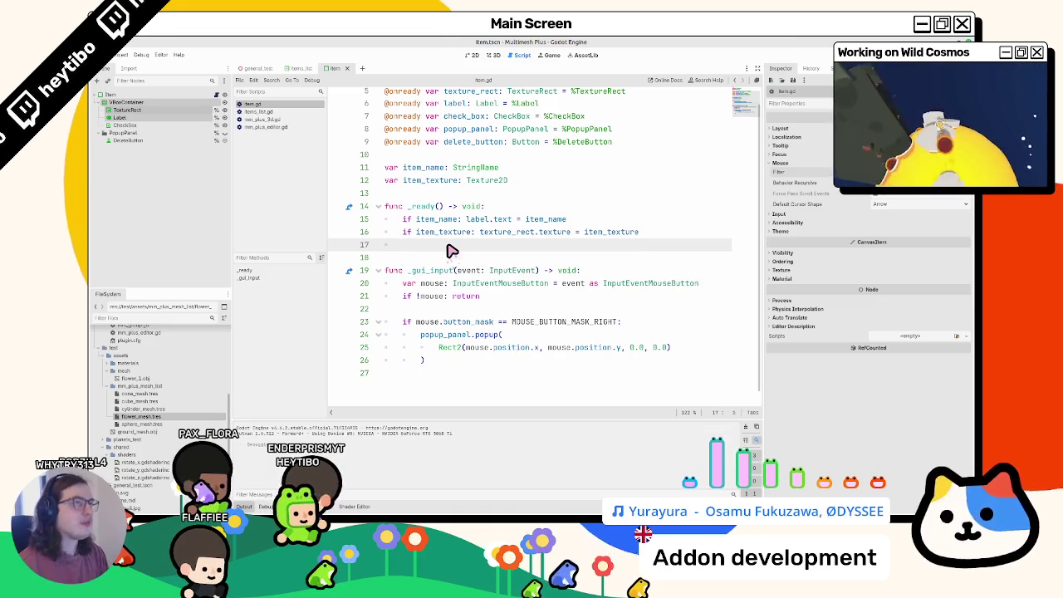
key("Left")
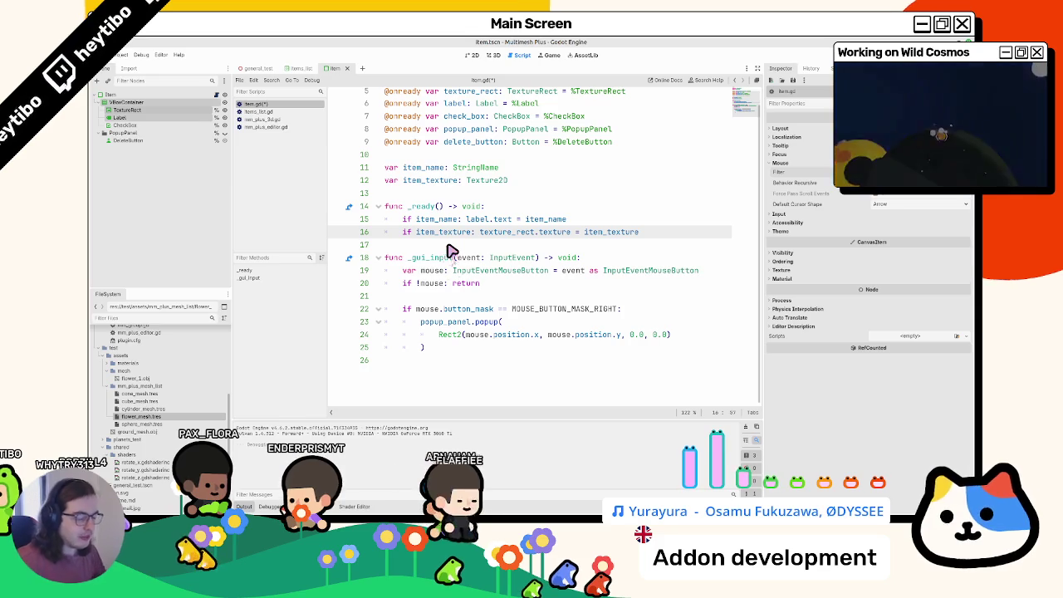
left_click_drag(441, 340, 517, 318)
key("BackSpace")
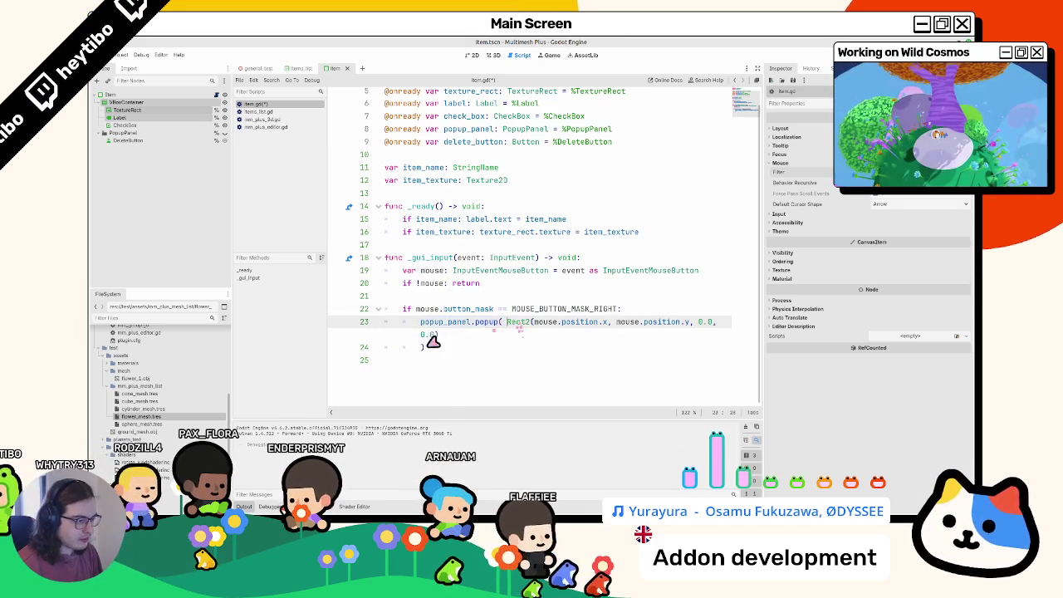
left_click_drag(421, 347, 712, 334)
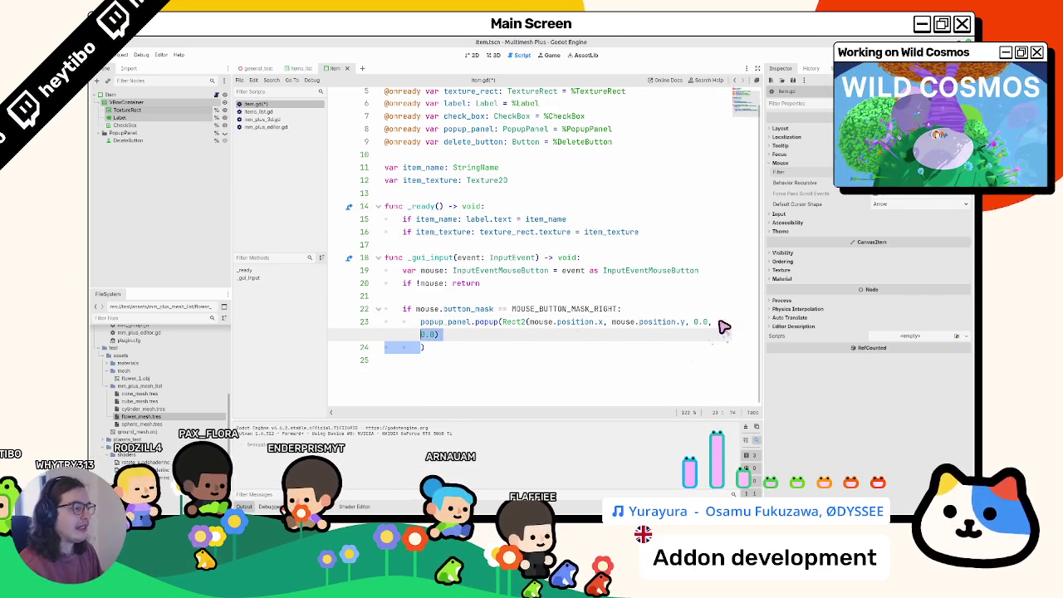
left_click(449, 348)
key("BackSpace")
key("BackSpace")
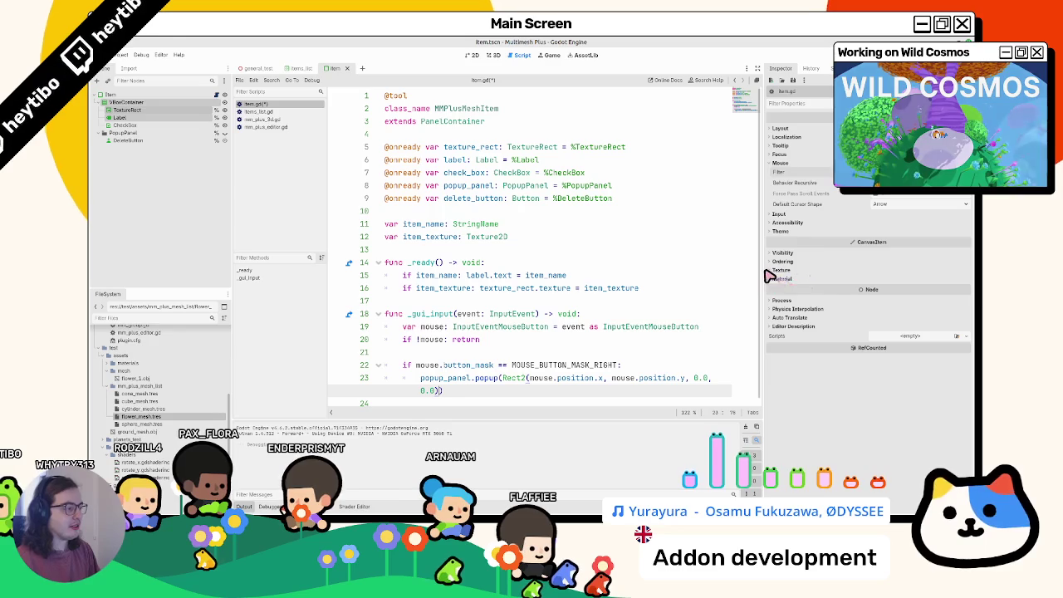
left_click_drag(764, 276, 886, 270)
left_click(738, 293)
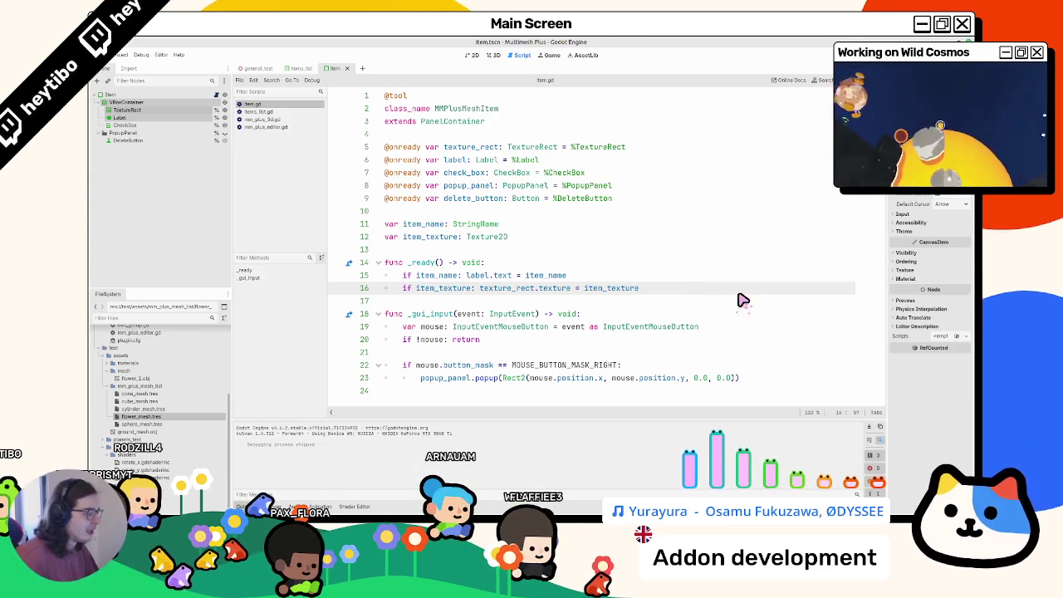
- Clear the Output panel log and switch to the general_test scene tab
left_click(870, 426)
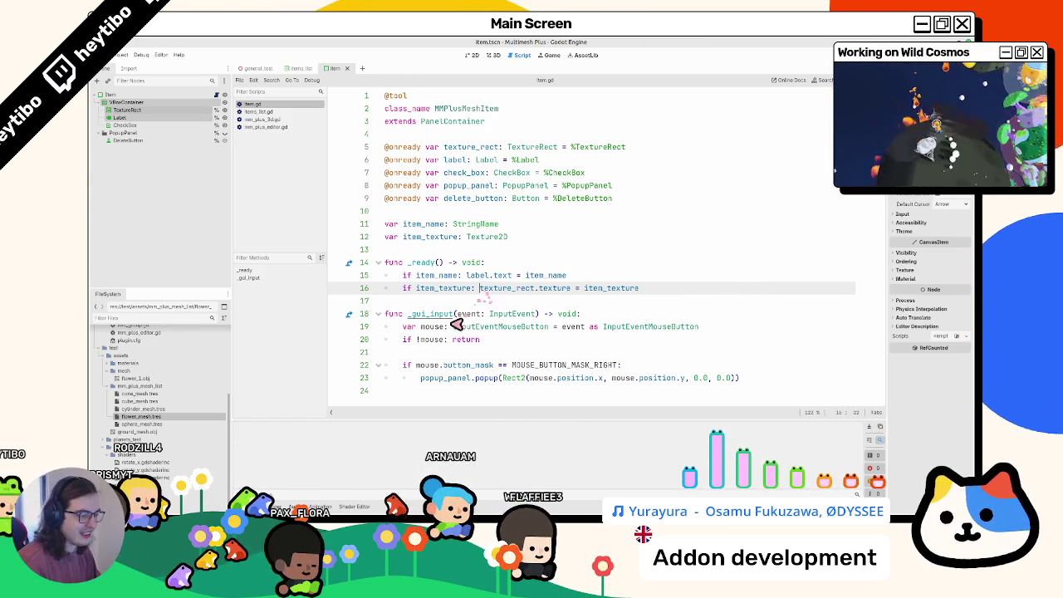
left_click(257, 68)
- Show the general_test scene in 3D and orbit down onto the flower-covered plane
left_click(475, 56)
left_click(493, 56)
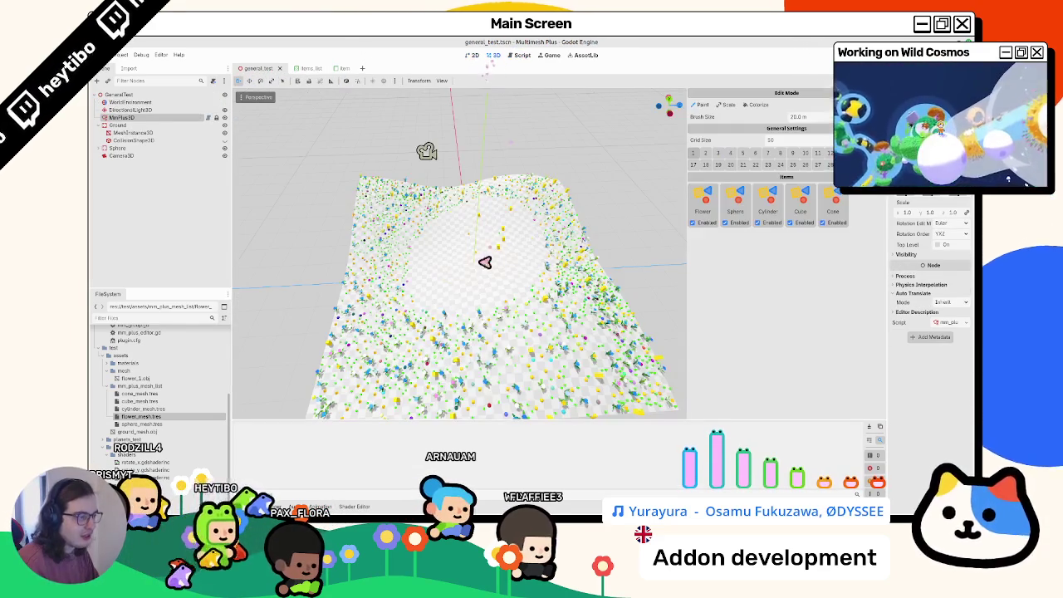
mouse_move(488, 263)
left_mouse_down()
mouse_move(463, 290)
mouse_move(440, 356)
mouse_move(408, 282)
mouse_move(496, 282)
left_mouse_up()
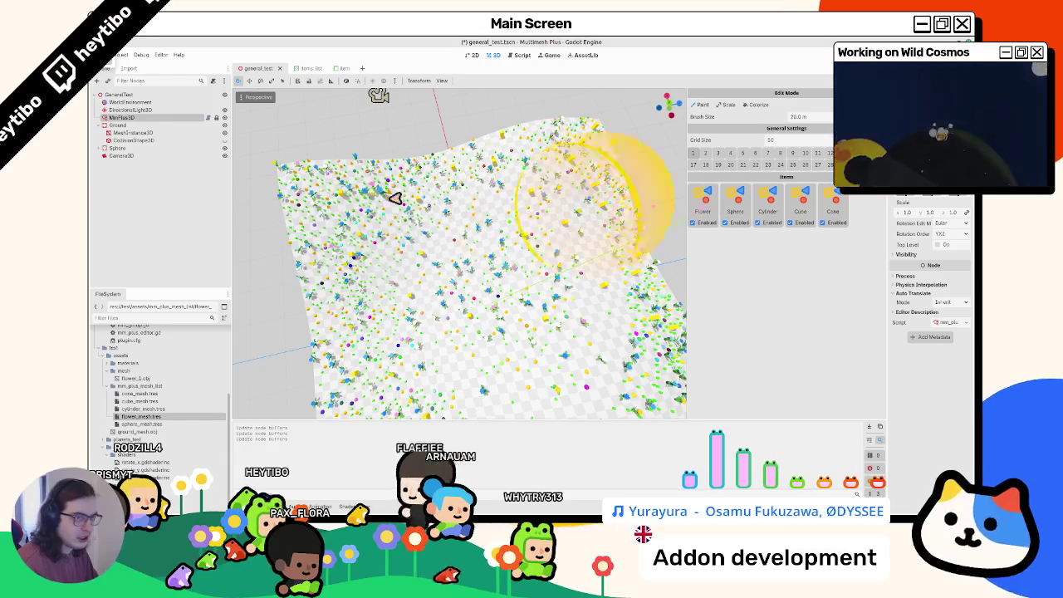
- Browse item_list.gd and mm_plus_editor.gd, then return to item.gd in the item scene
left_click(518, 55)
left_click(264, 121)
left_click(265, 112)
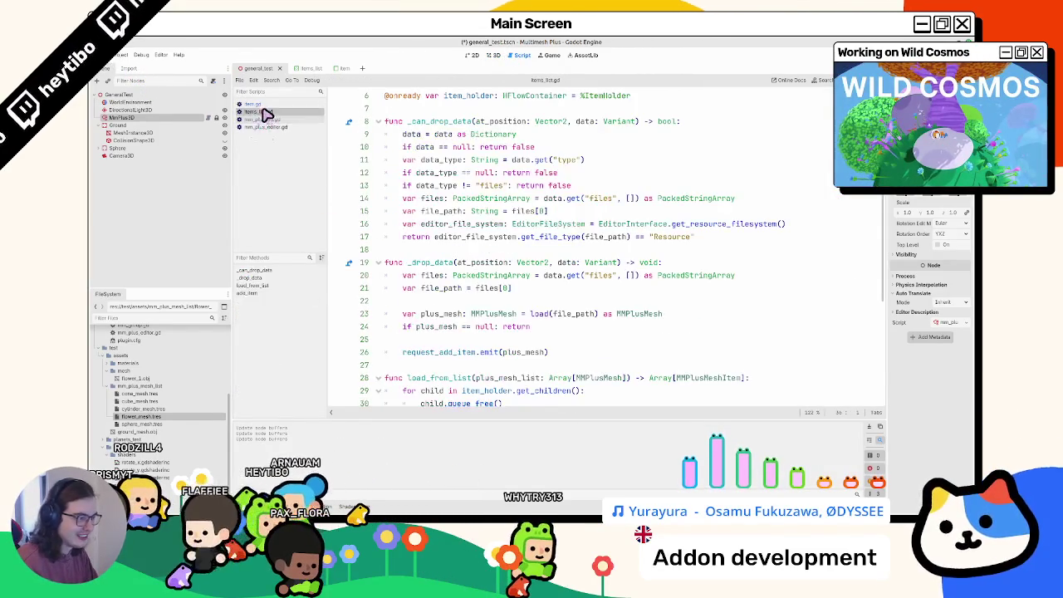
left_click(267, 127)
left_click(266, 112)
left_click(336, 67)
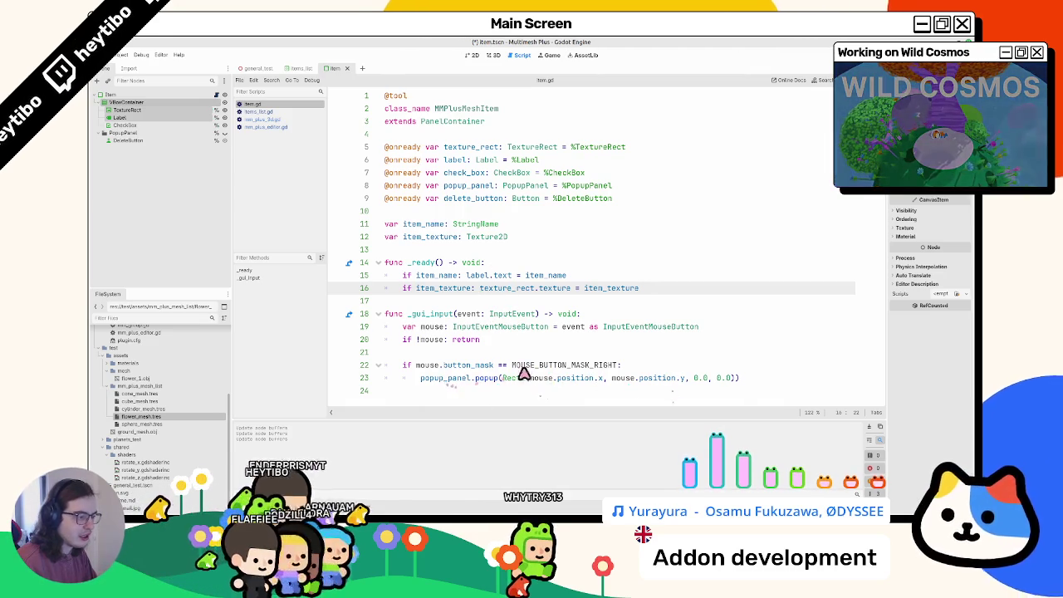
- Change both mouse.position references on line 23 to mouse.global_position
double_click(573, 378)
type("flobal")
double_click(656, 378)
type("flobal")
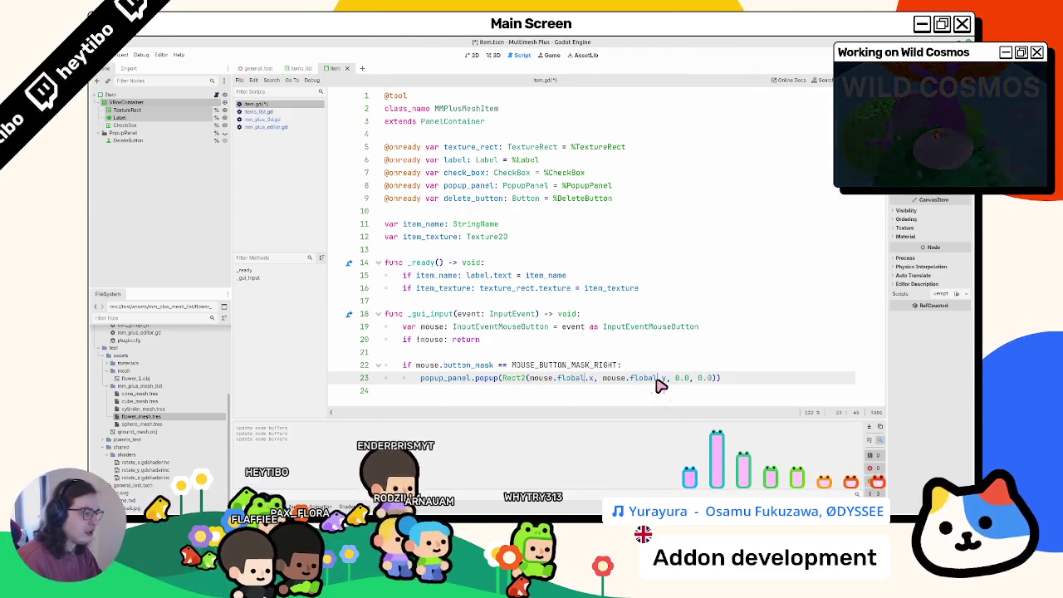
key("BackSpace")
key("BackSpace")
key("BackSpace")
type("global")
key("Return")
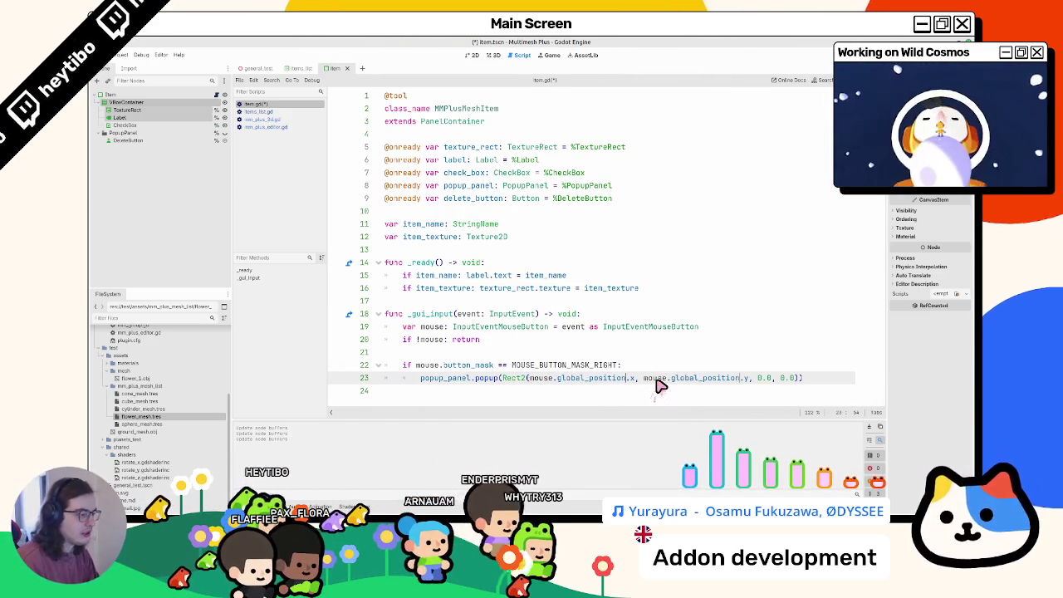
- Check the painted general_test plane in 3D, then return to the script editor
left_click(257, 70)
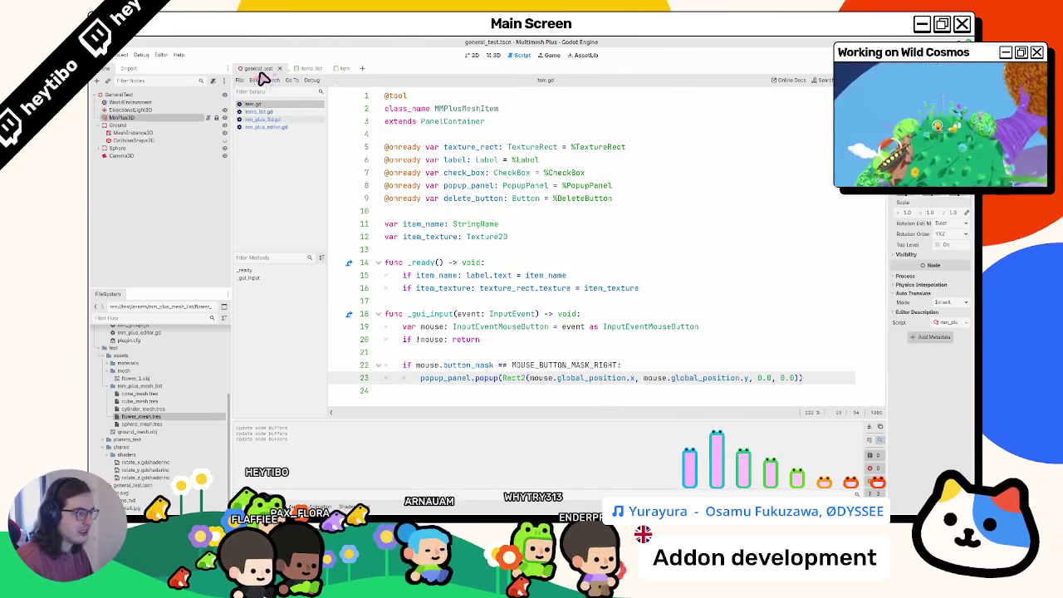
left_click(491, 55)
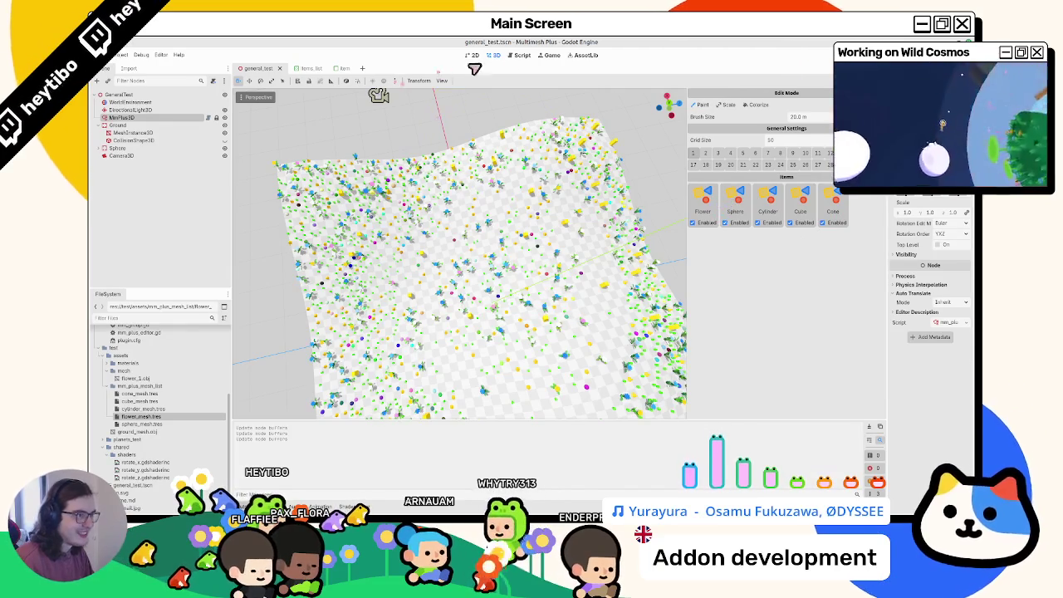
key("ctrl+F3")
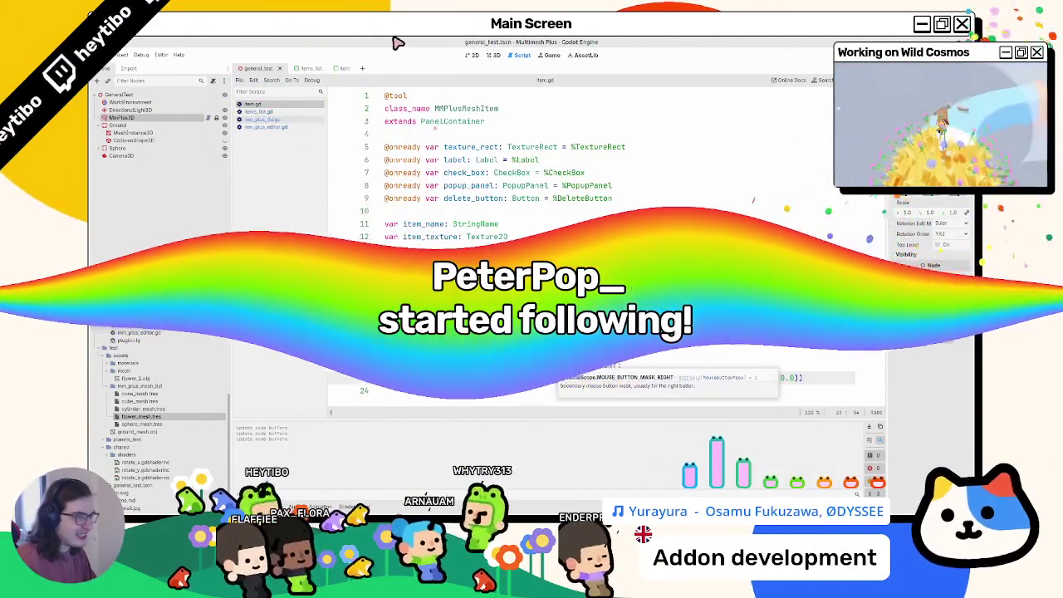
- Reload the MultiMesh Plus project from the Project menu and reopen it from the Project Manager
key("ctrl+F2")
left_click(122, 54)
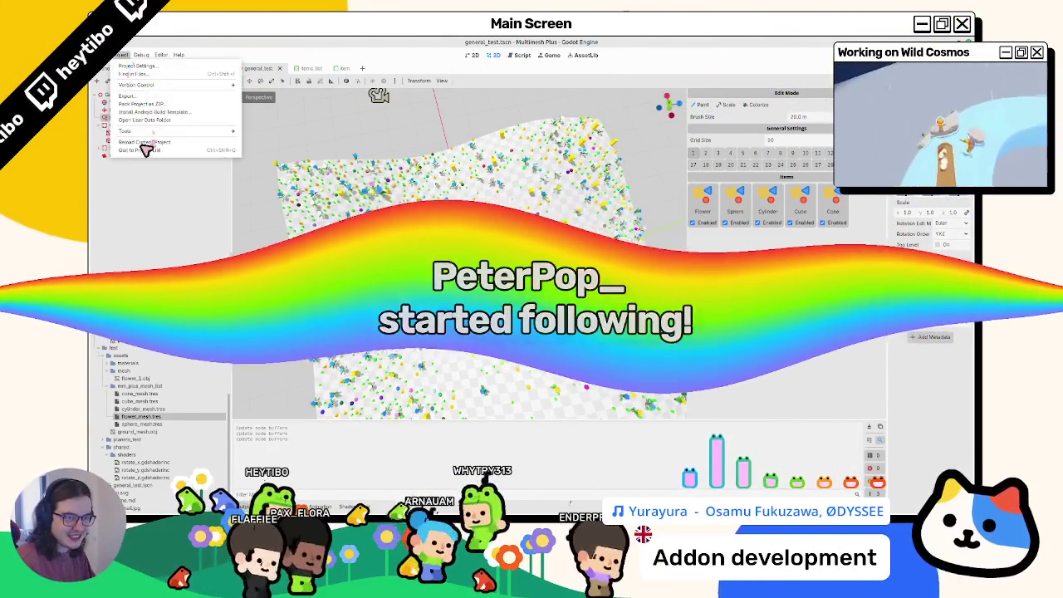
left_click(148, 143)
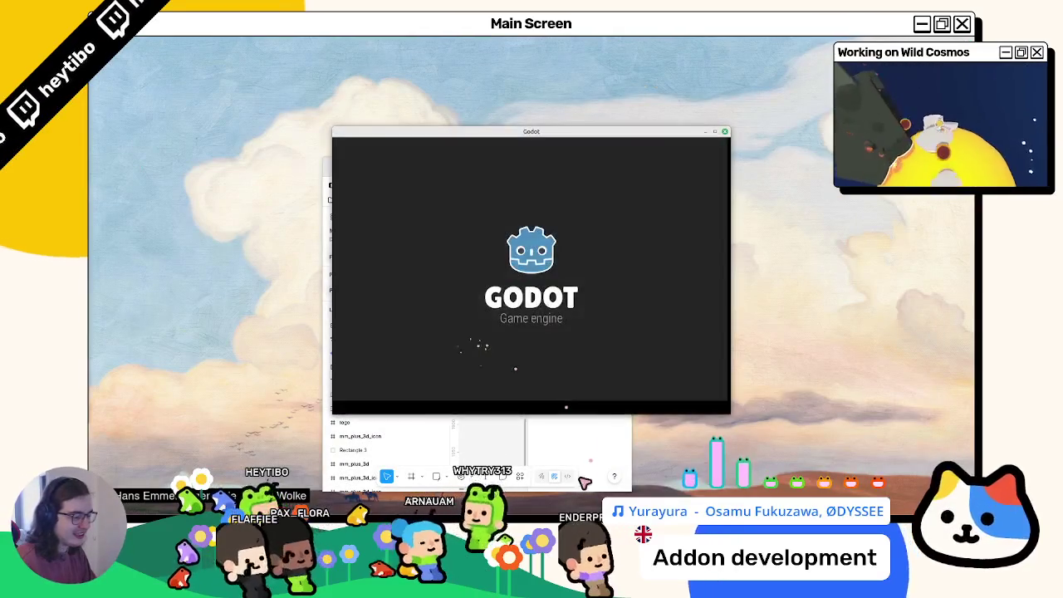
double_click(437, 257)
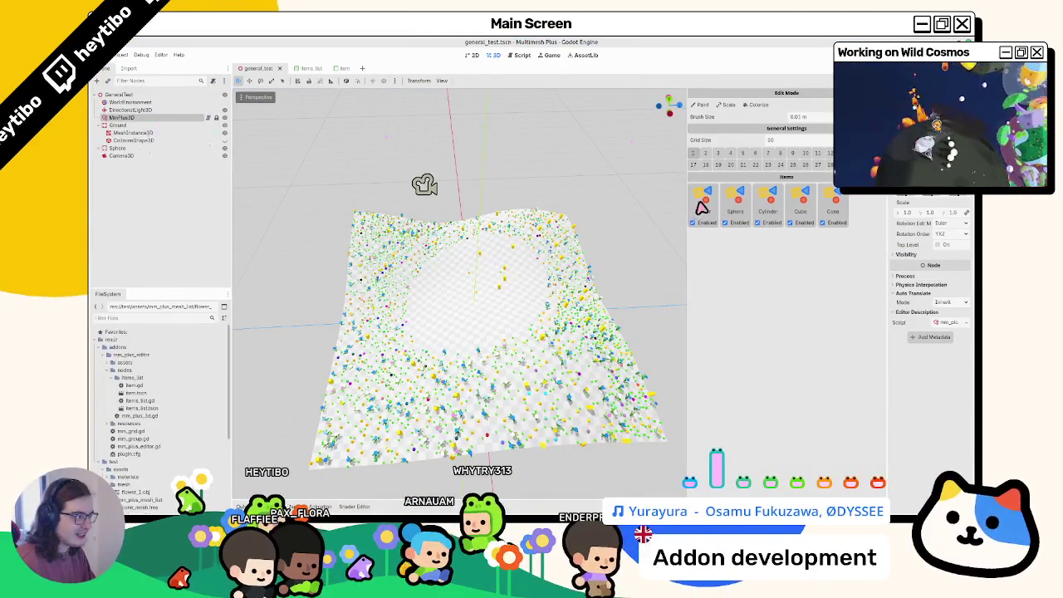
- Test an item tile's right-click popup, then select both global_position words on line 23 of item.gd
right_click(702, 207)
left_click(523, 56)
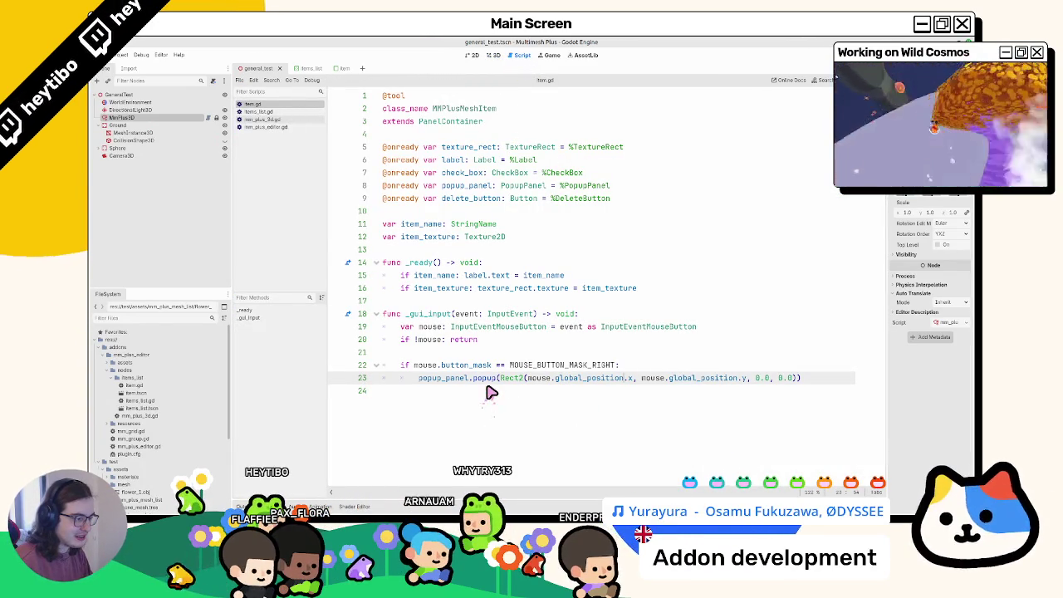
double_click(680, 377)
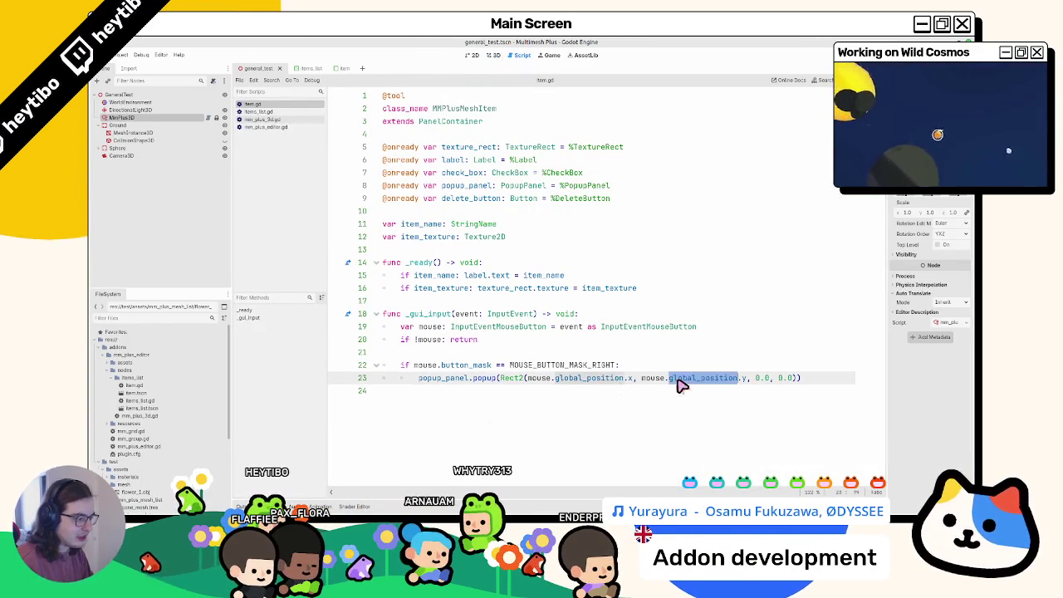
double_click(598, 378)
- Revert to position and add 'var p: Vector2 = global_position + mouse.position' above the popup call
type("ition")
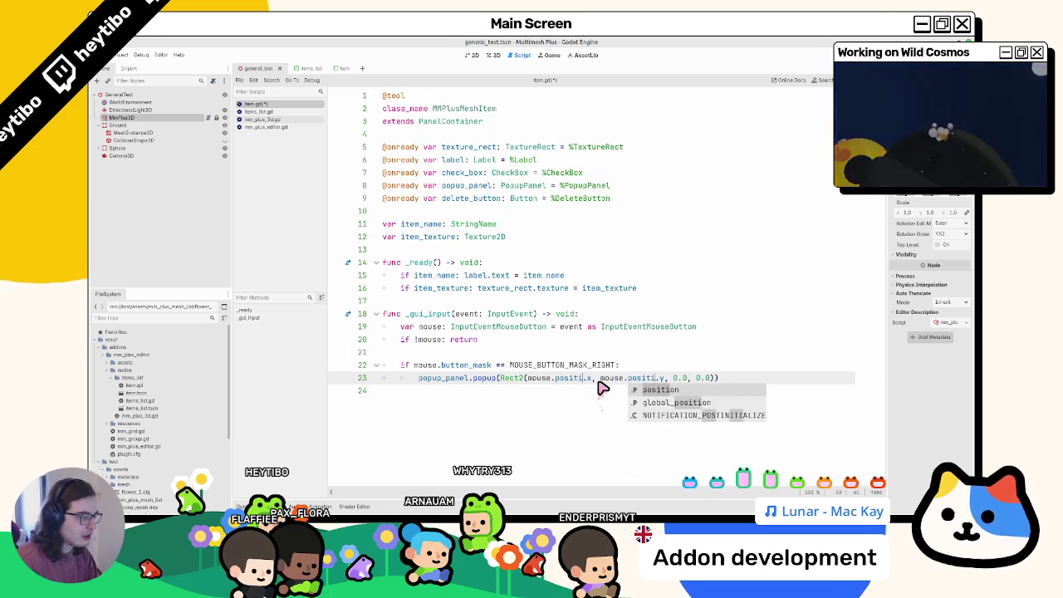
double_click(573, 378)
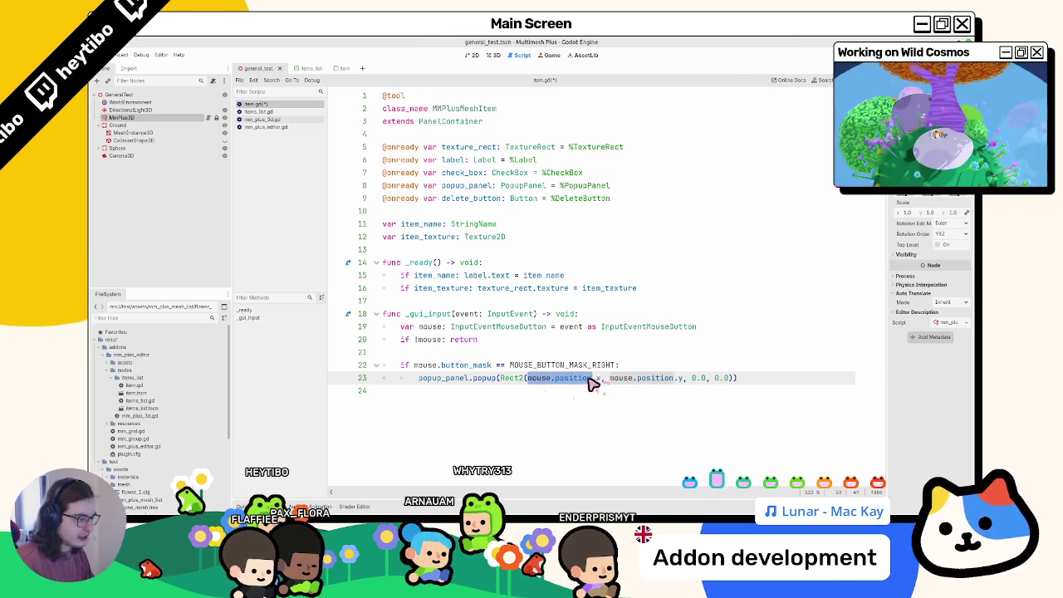
left_click(639, 374)
key("Return")
type("var ")
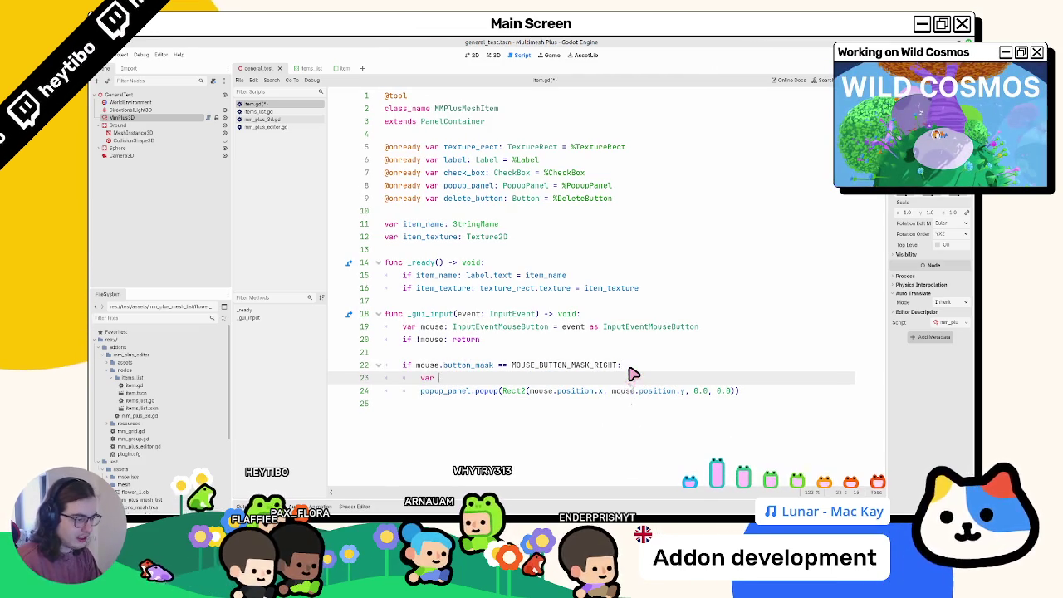
type("p: Vector2 = ")
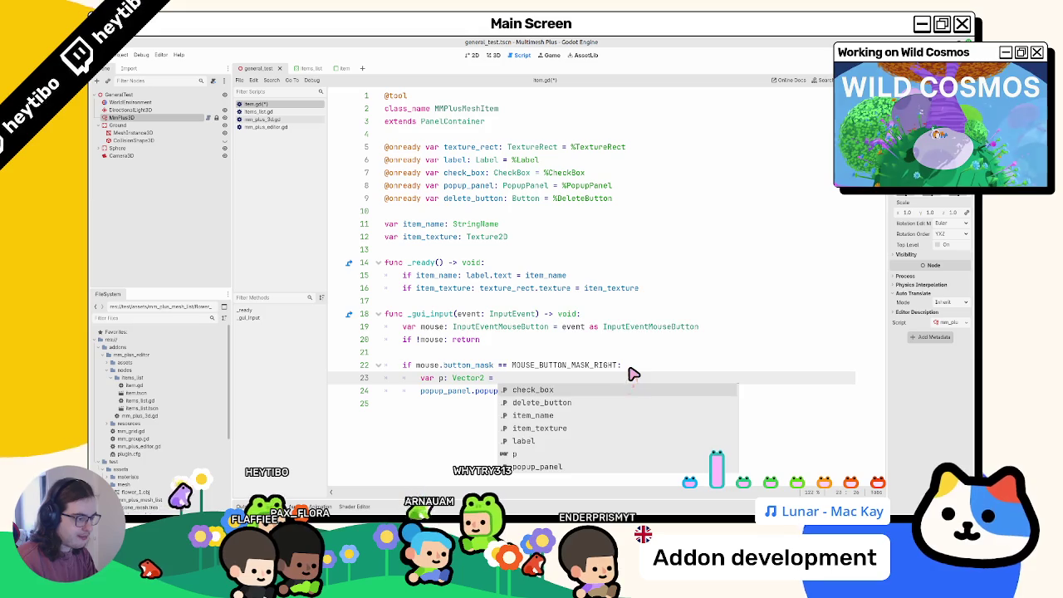
type("global_position")
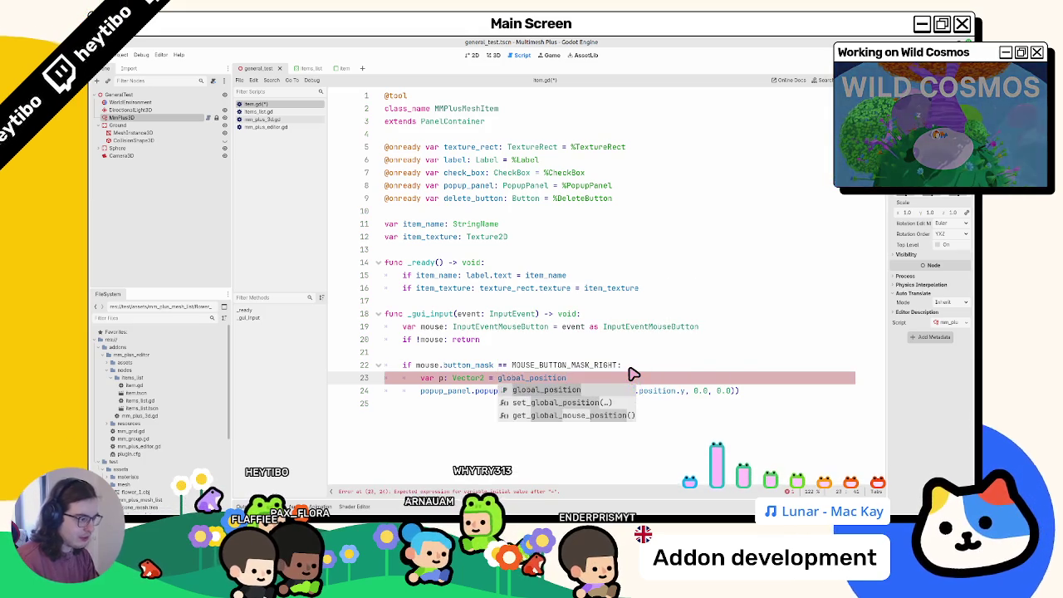
key("Escape")
type(" + mouse.position")
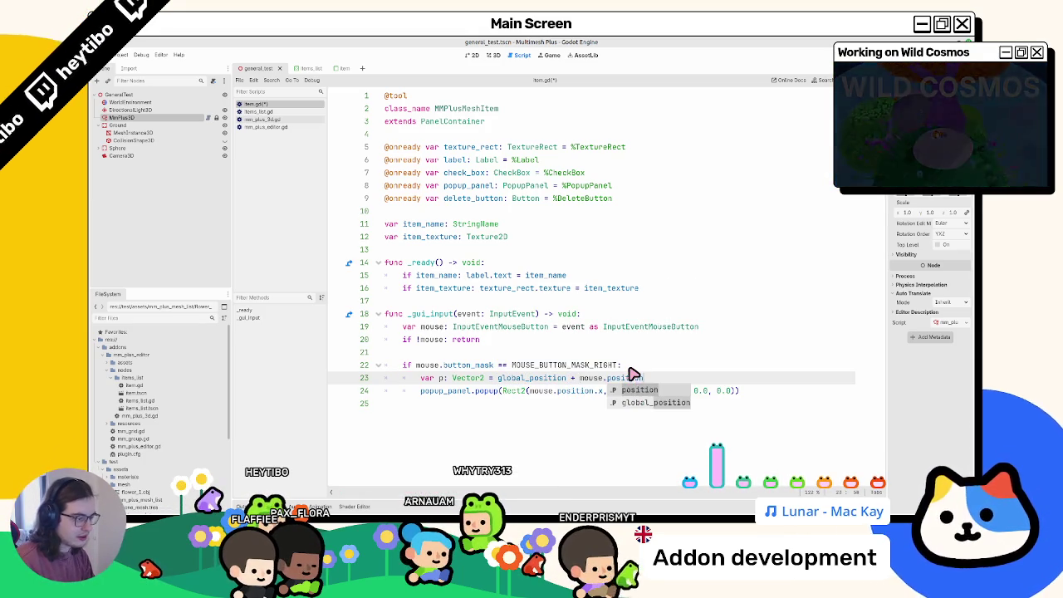
key("Escape")
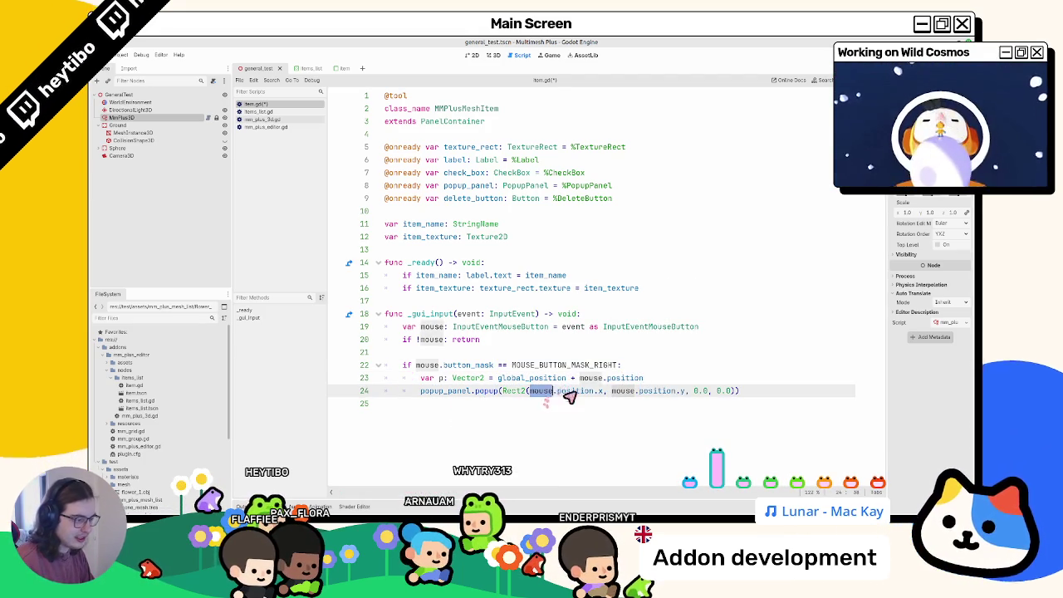
- Replace mouse.position in the Rect2 arguments with p so the popup uses p.x and p.y
left_click_drag(528, 390, 586, 391)
type("p")
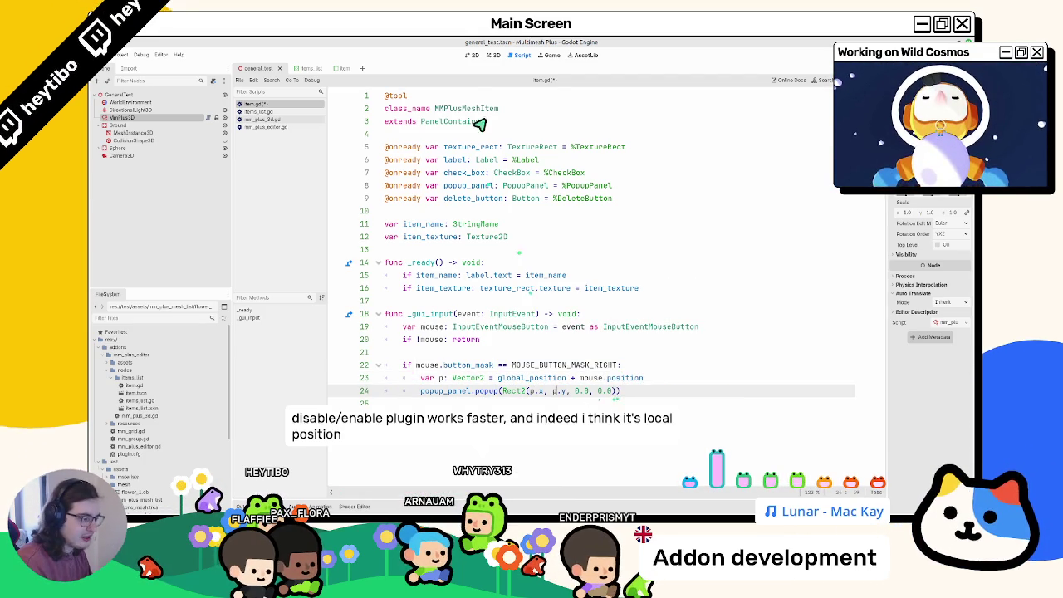
key("ctrl+F2")
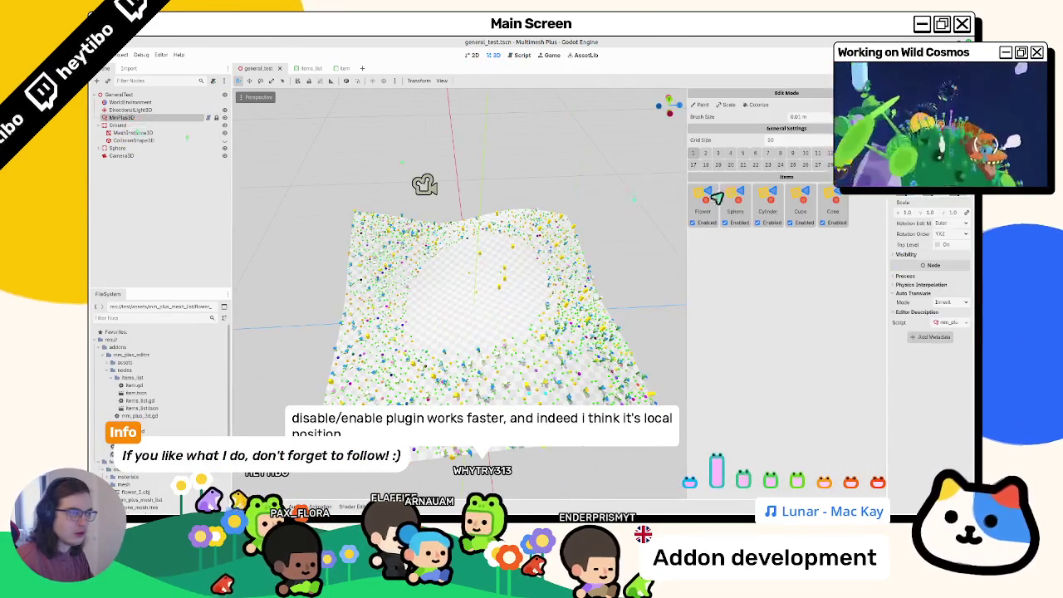
right_click(797, 203)
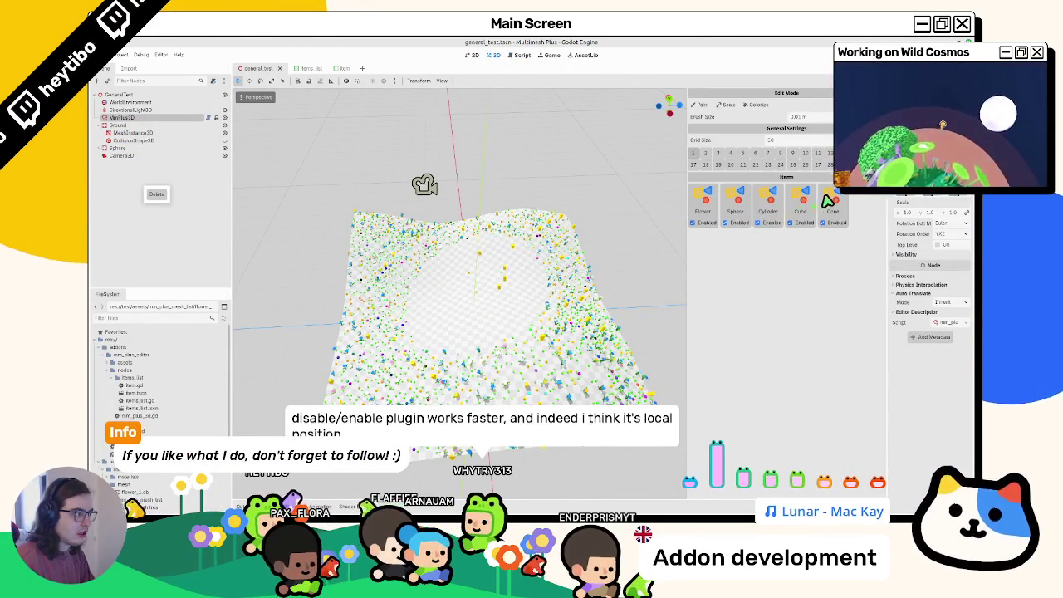
left_click(522, 57)
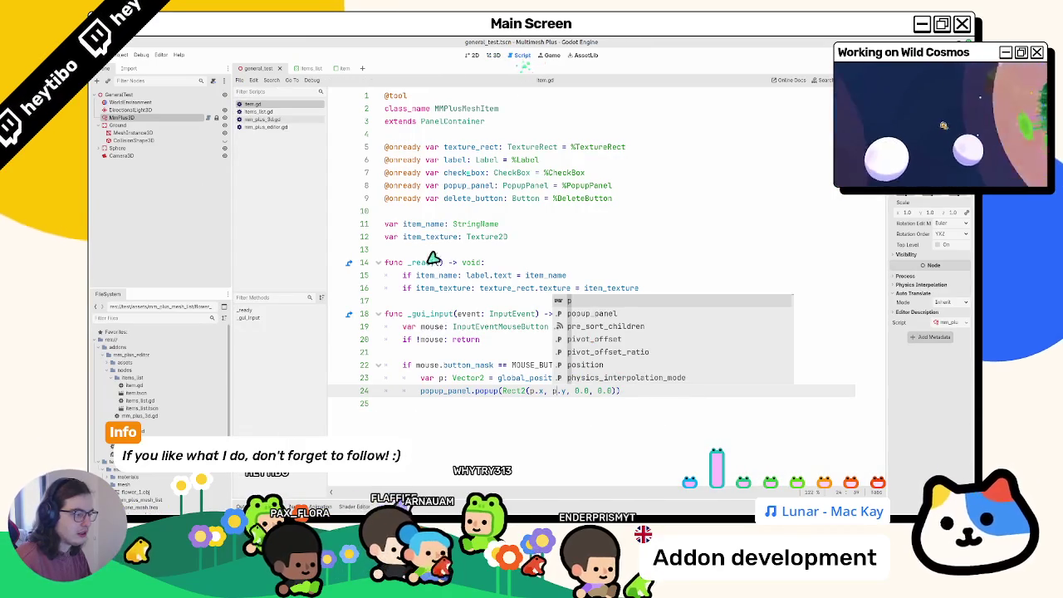
key("Escape")
left_click(480, 390, "ctrl")
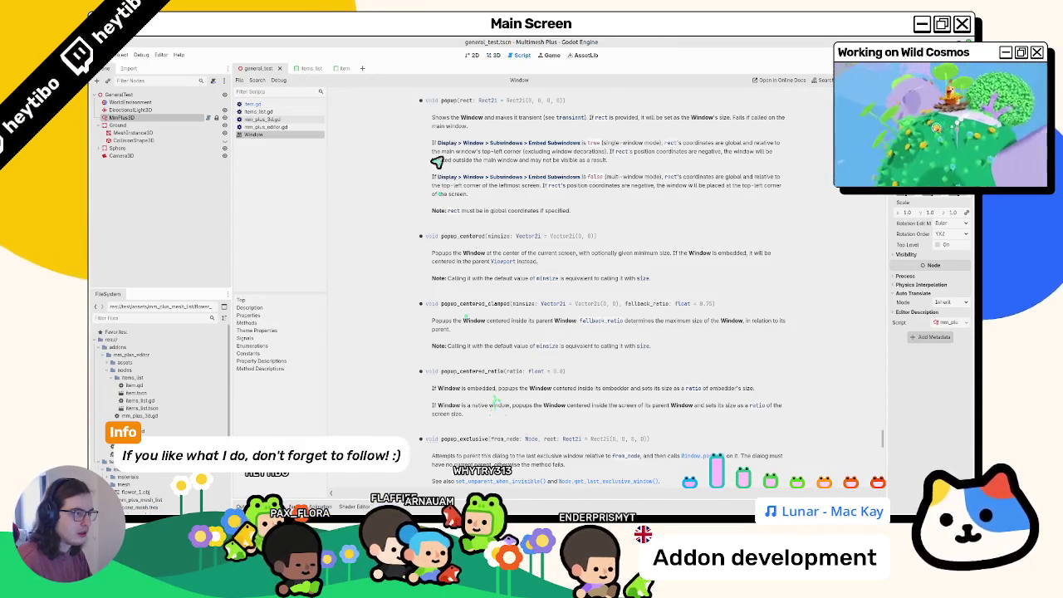
left_click_drag(501, 118, 522, 130)
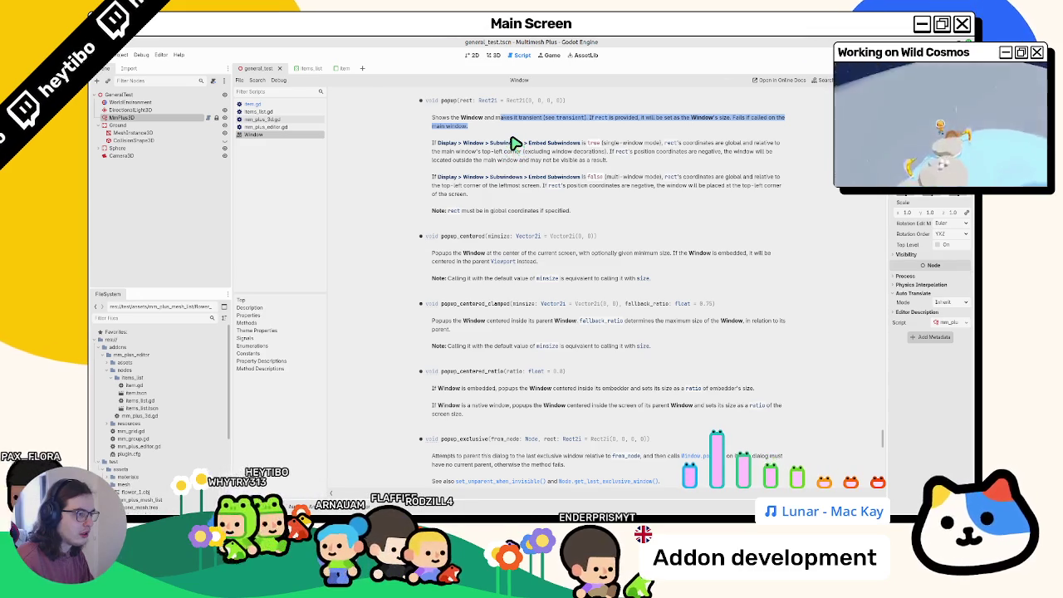
left_click_drag(569, 212, 454, 215)
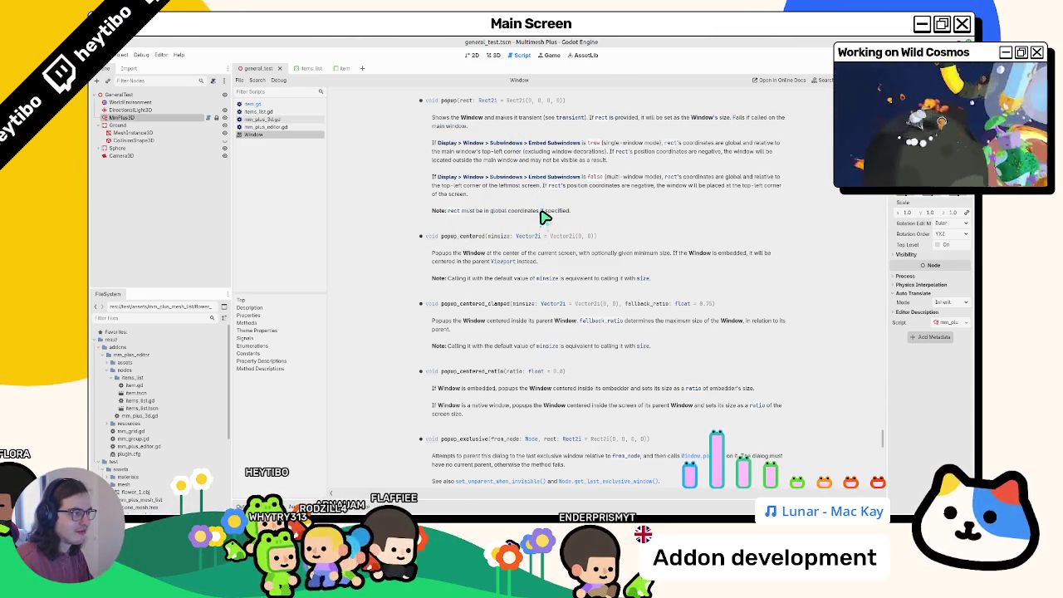
left_click(487, 57)
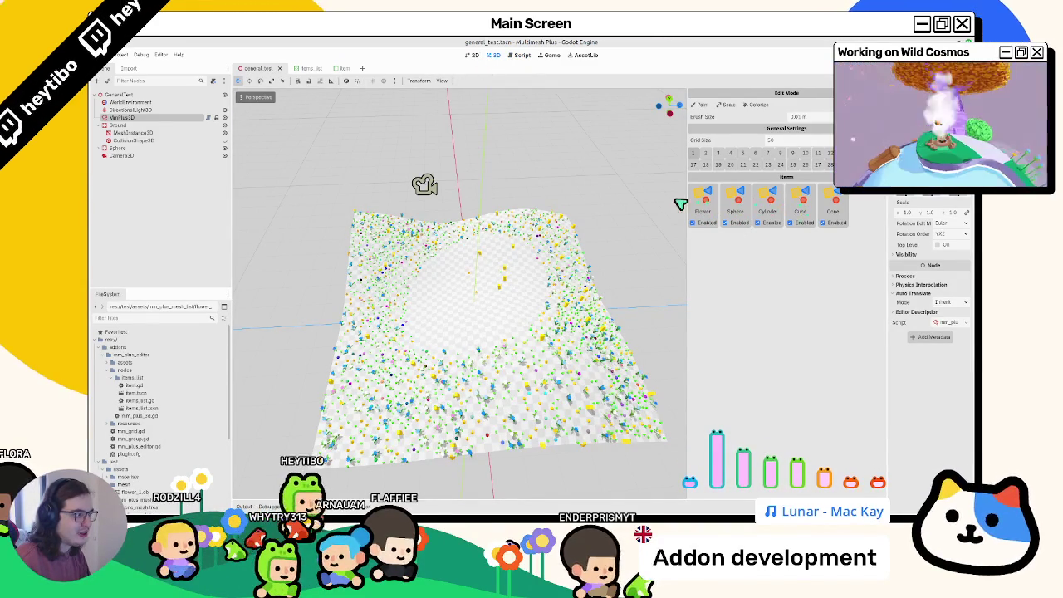
- Widen the item palette, reopen item.gd, and open the Window class reference for popup()
mouse_move(689, 204)
left_mouse_down()
mouse_move(621, 213)
mouse_move(635, 209)
left_mouse_up()
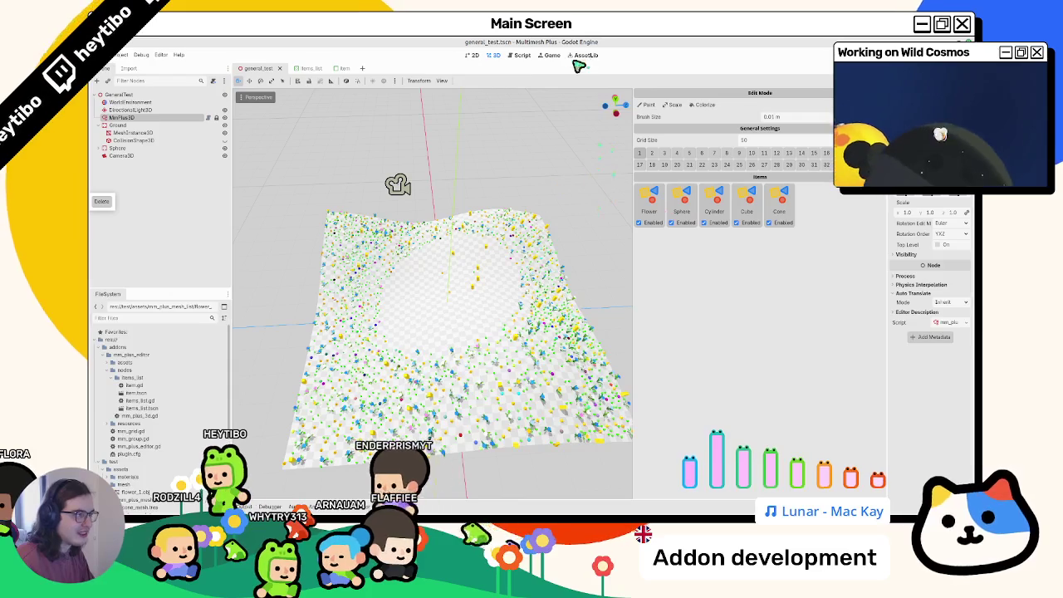
left_click(521, 55)
left_click(257, 111)
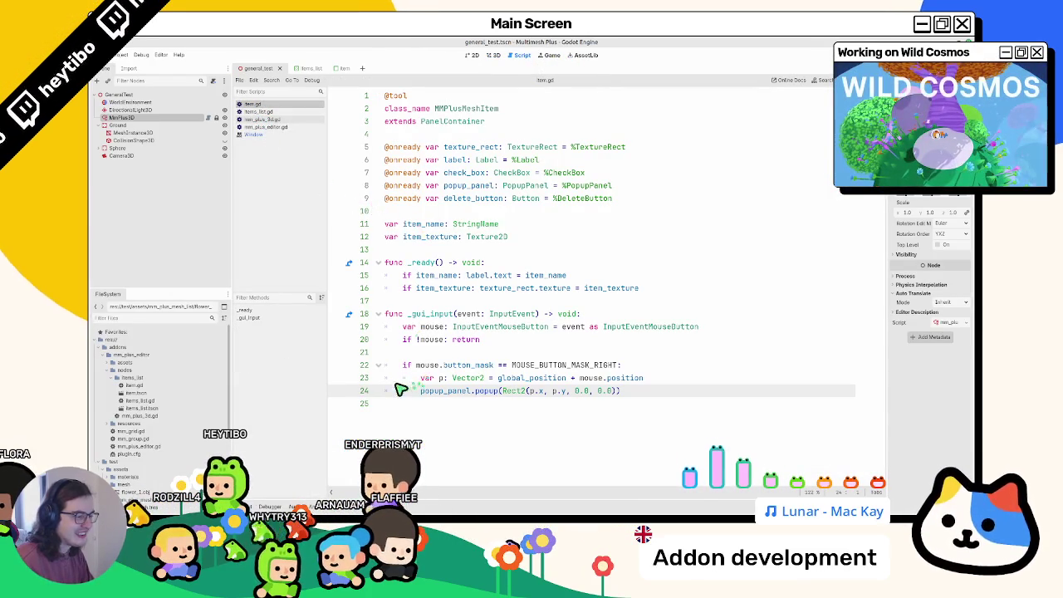
double_click(503, 378)
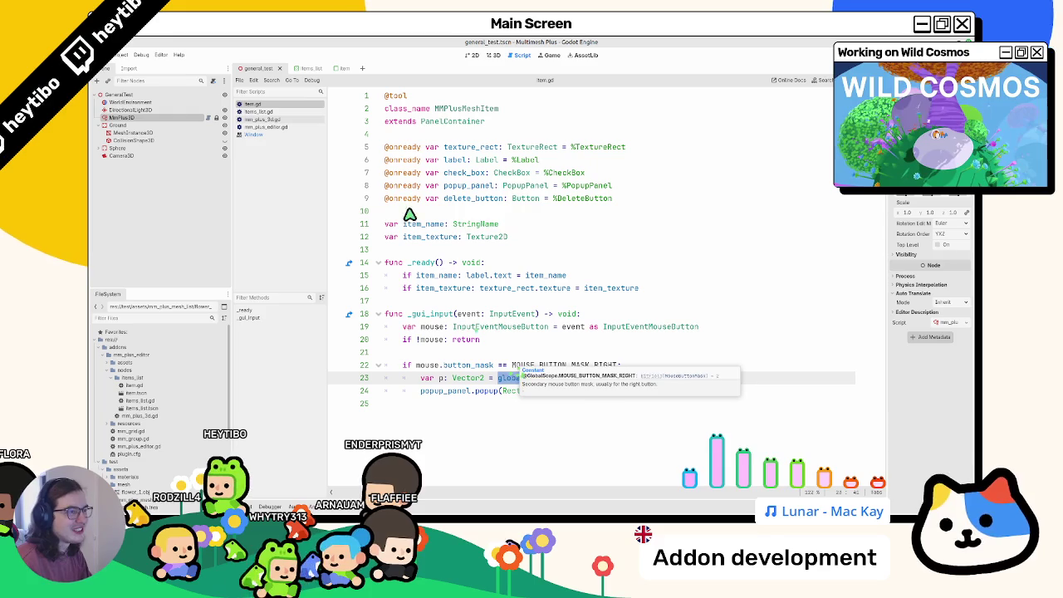
left_click(340, 68)
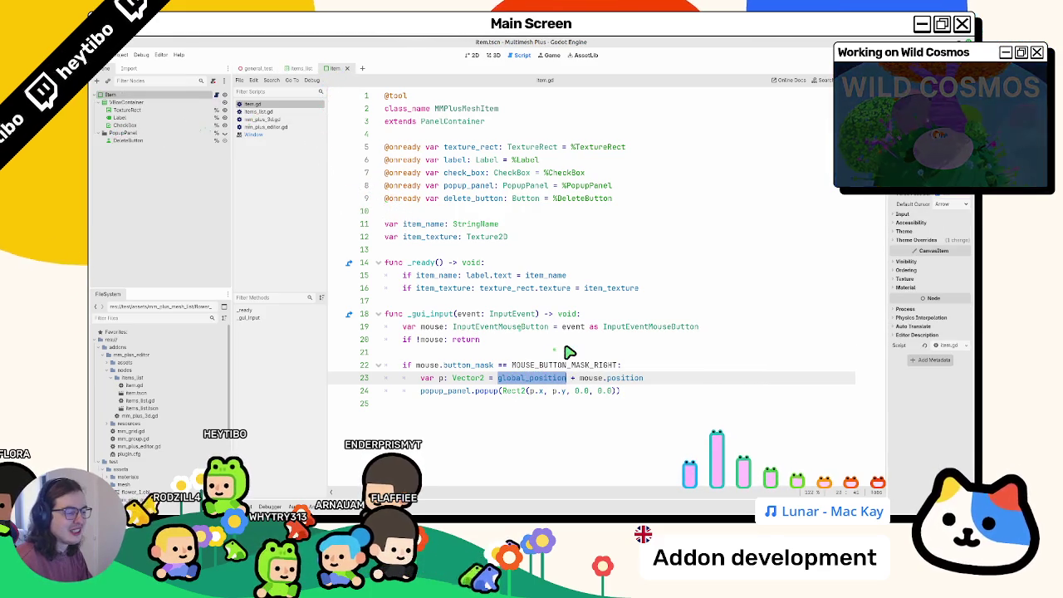
mouse_move(482, 497)
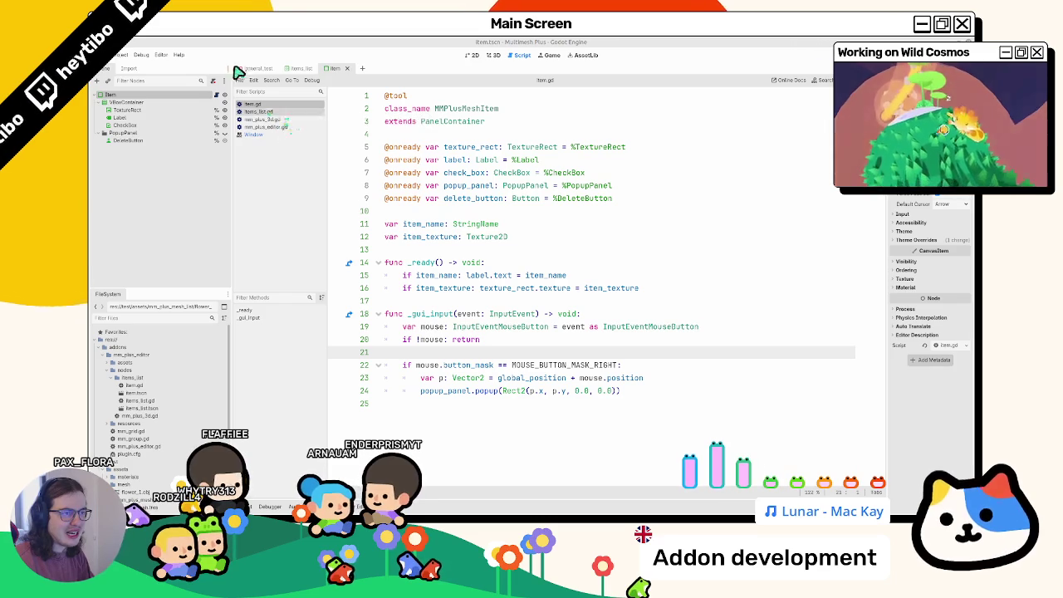
left_click(486, 391, "ctrl")
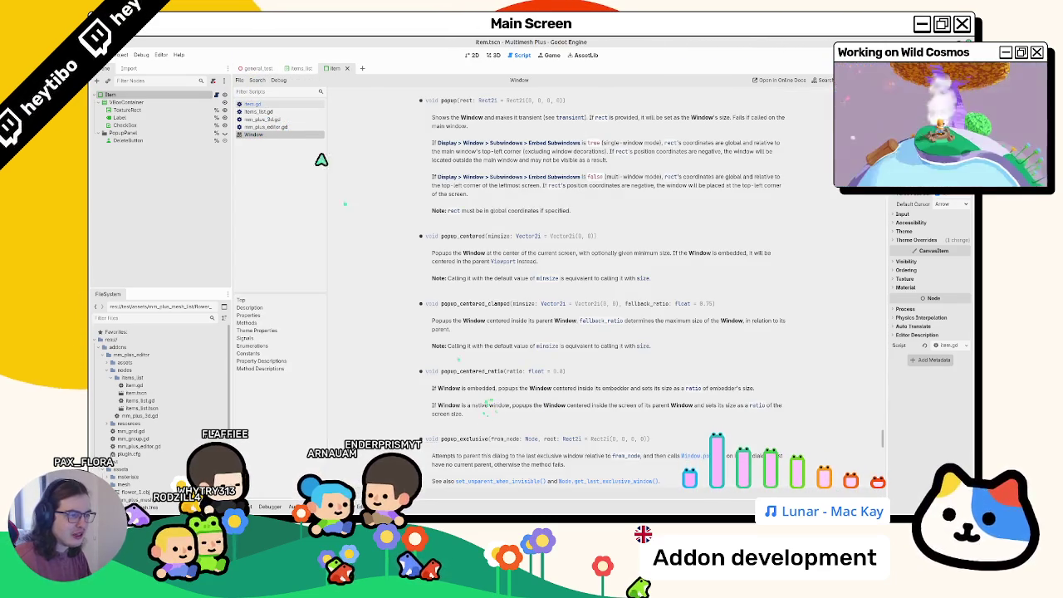
- Close the reference pages, set p on line 23 to mouse.global_position, and reopen general_test in 3D
middle_click(306, 135)
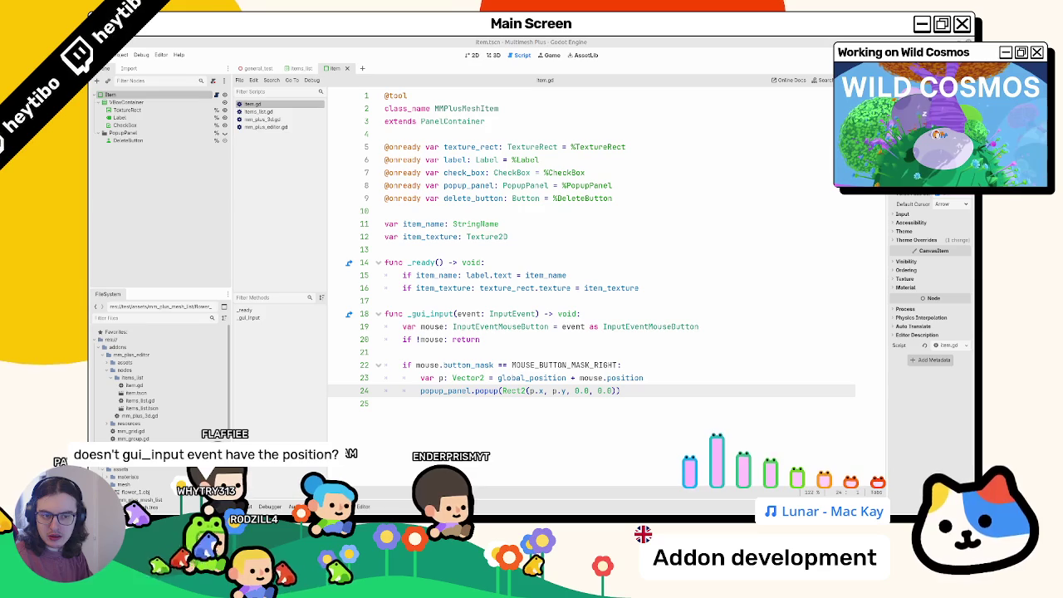
left_click(434, 315, "ctrl")
key("ctrl+w")
type(".g")
key("Return")
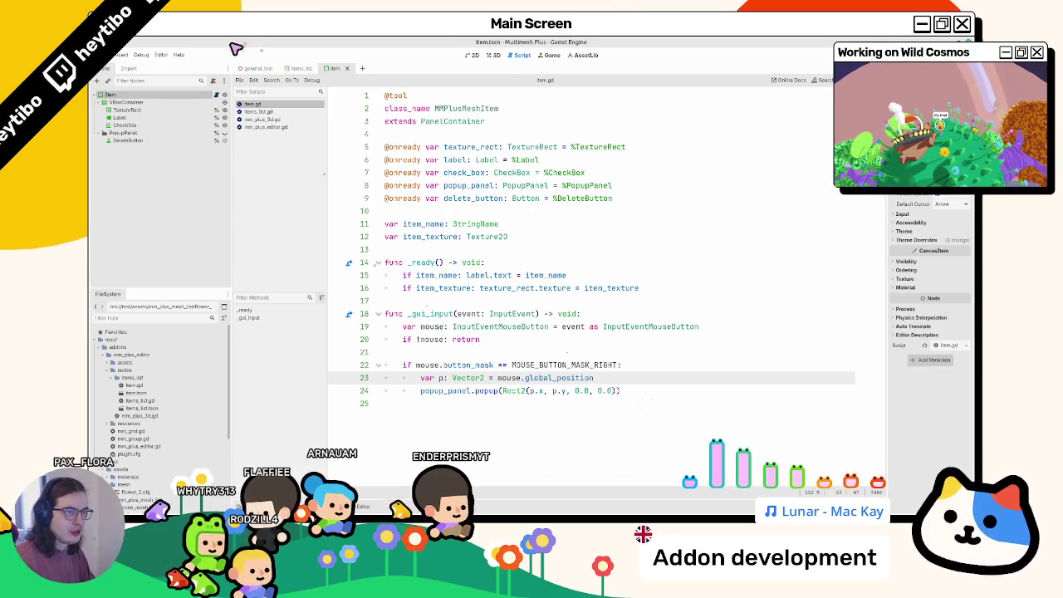
left_click(479, 56)
left_click(254, 68)
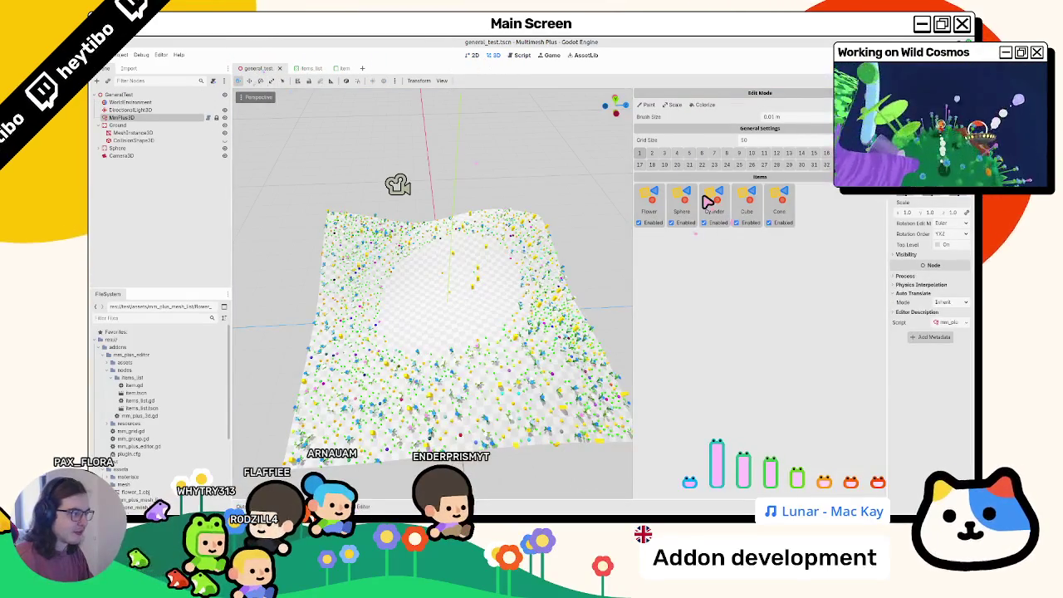
- Change line 23's popup position to global_position + mouse.position and test it in the 3D scene
left_click(516, 56)
double_click(511, 378)
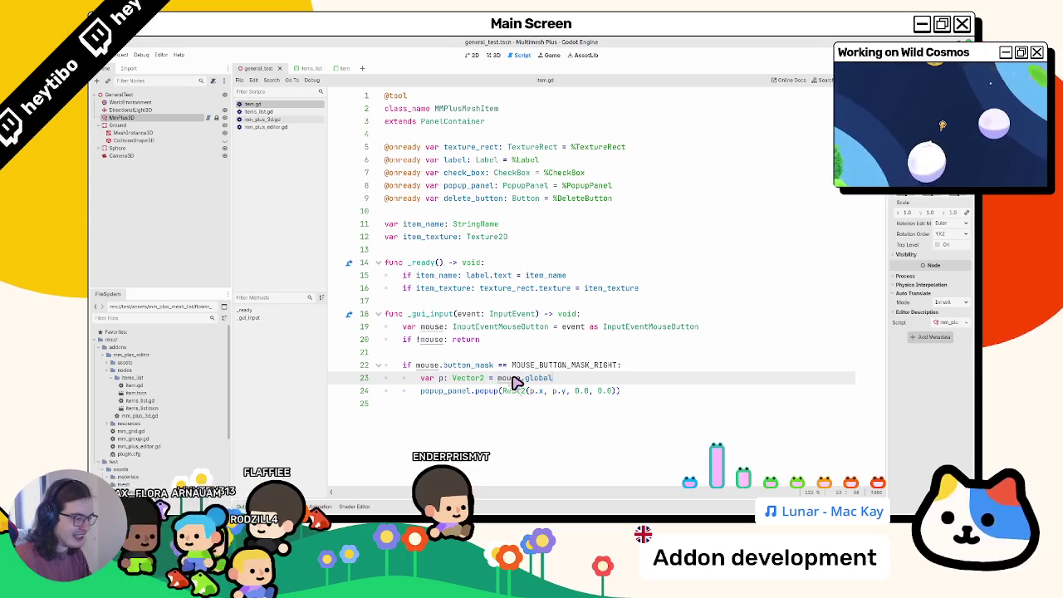
left_click(594, 378, "shift")
type("global_position + mouse.position")
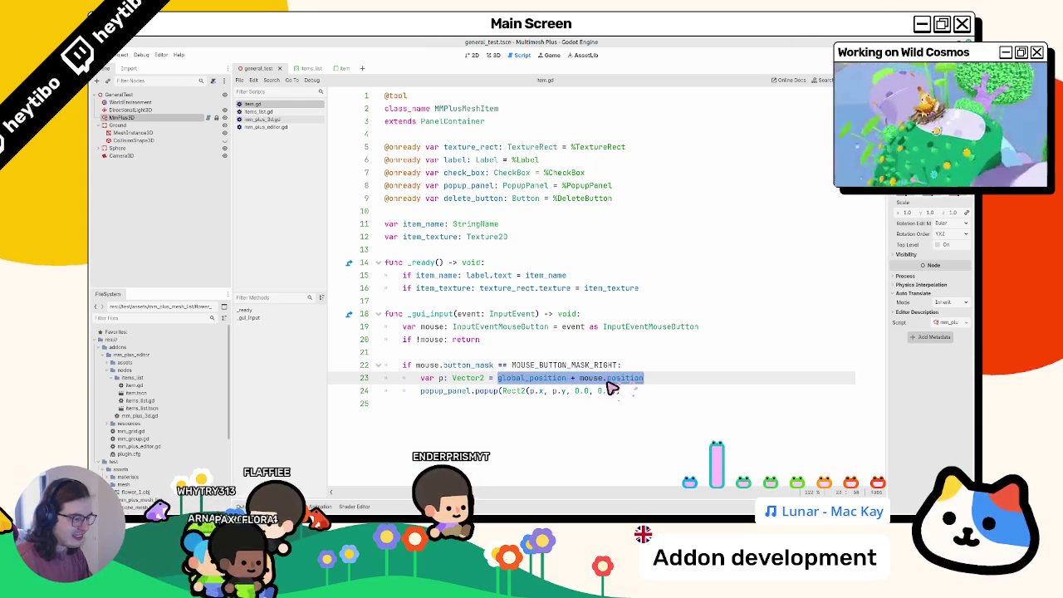
left_click(493, 56)
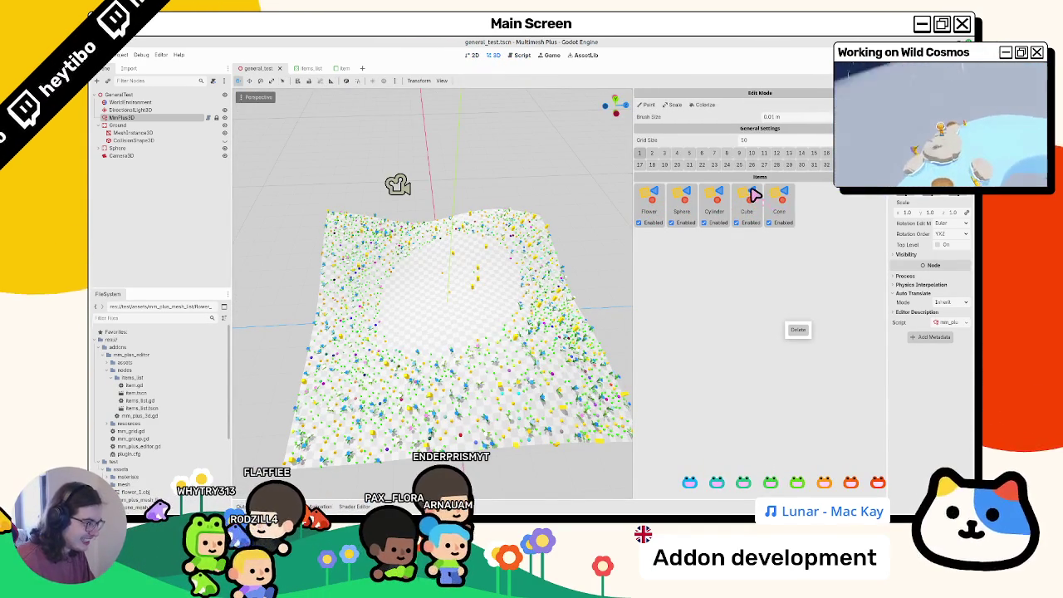
- Remove the global_position + part so line 23 uses mouse.global_position, then retest
left_click(523, 55)
left_click_drag(579, 378, 496, 381)
key("BackSpace")
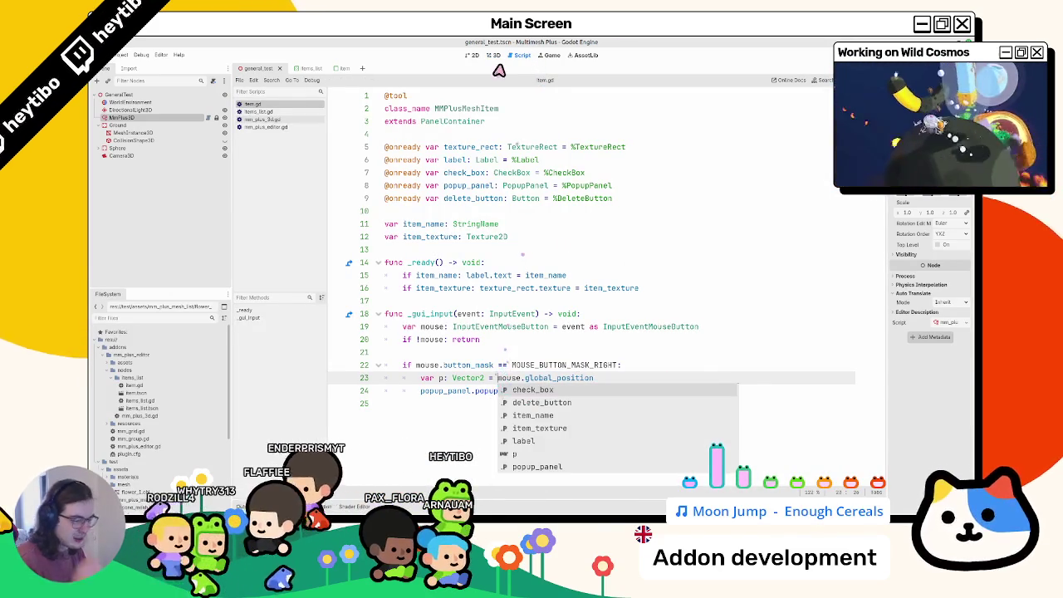
left_click(493, 56)
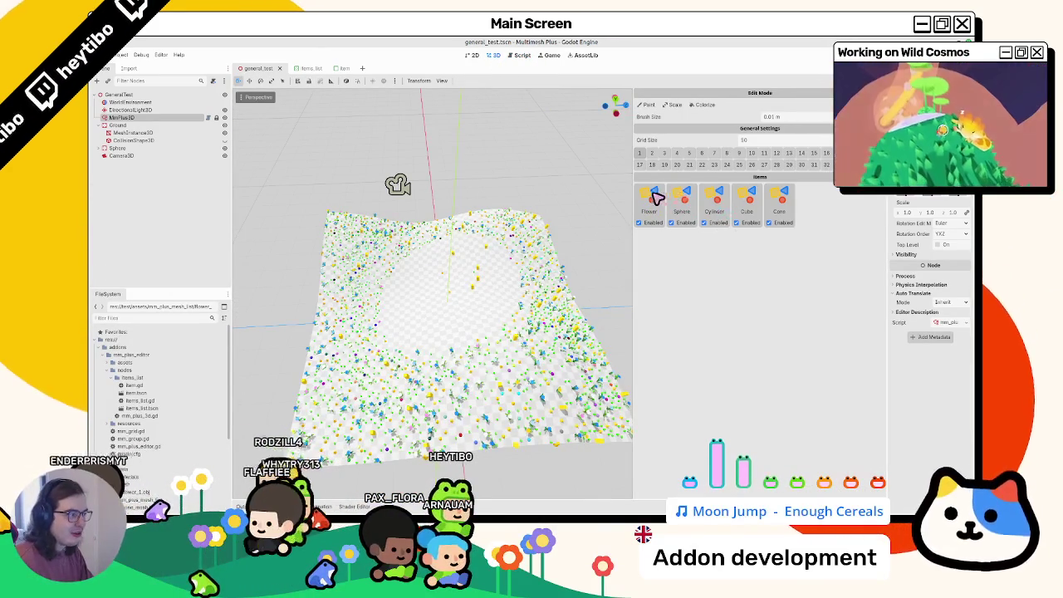
- Add print(mouse.global_position) above line 23 and test the output in the 3D scene
left_click(521, 55)
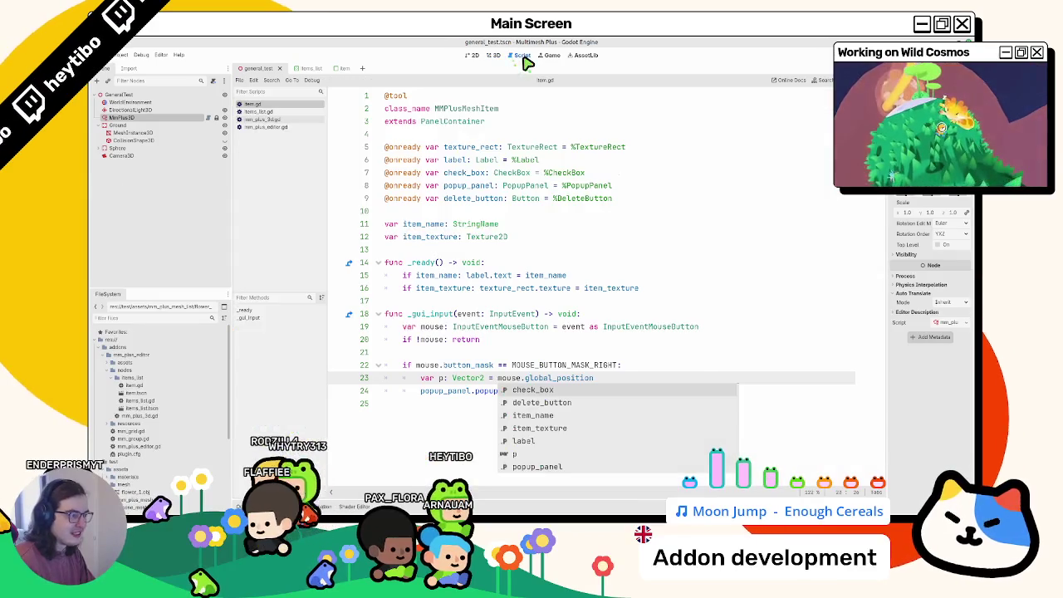
left_click(568, 340)
left_click_drag(572, 379, 502, 378)
key("ctrl+c")
left_click(636, 373)
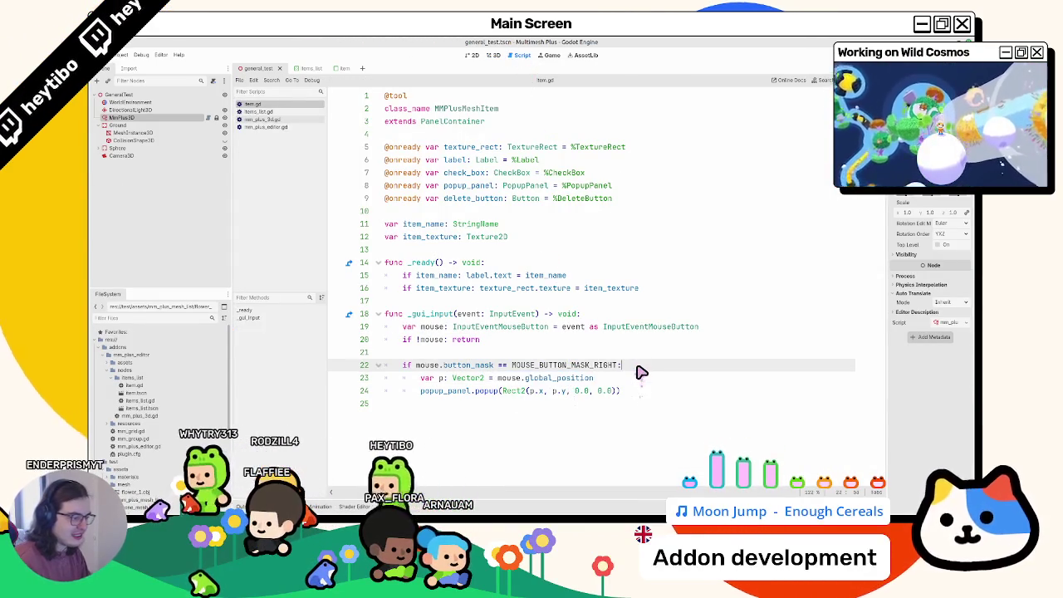
key("Return")
type("print(")
key("ctrl+v")
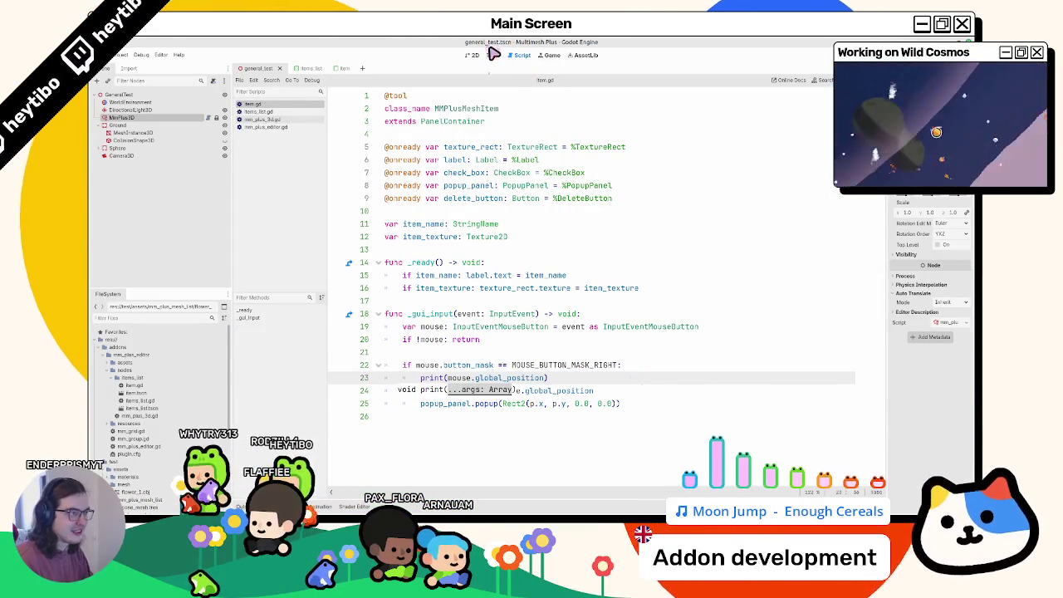
left_click(493, 56)
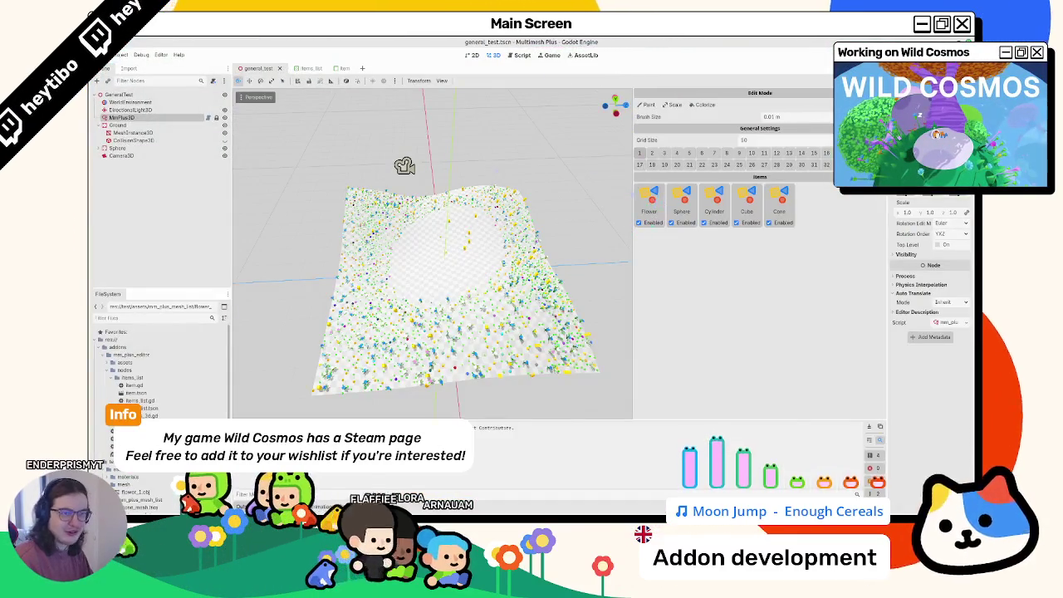
key("ctrl+super+Left")
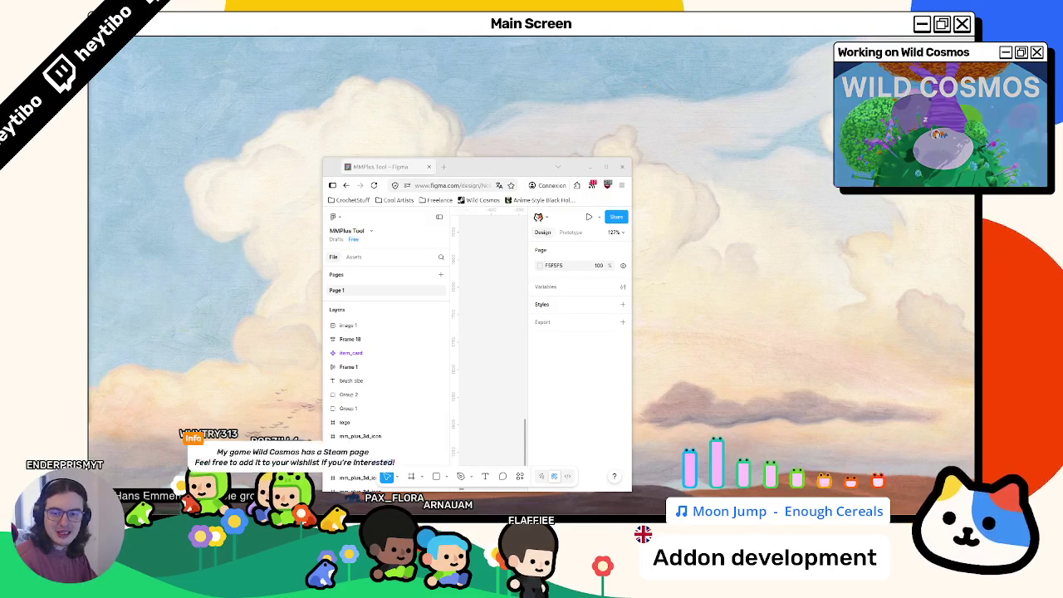
- Return from Figma to the Godot editor showing the printed global mouse positions
key("ctrl+super+Right")
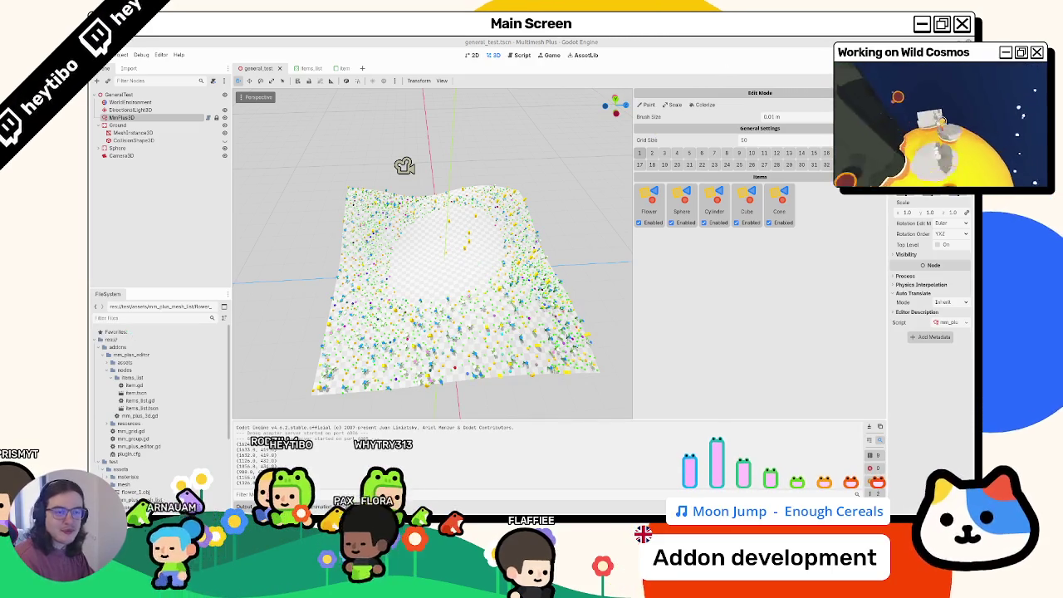
- Undo the debug print and replace line 23's expression with get_screen_position() +
left_click(512, 56)
key("ctrl+z")
key("ctrl+z")
key("ctrl+z")
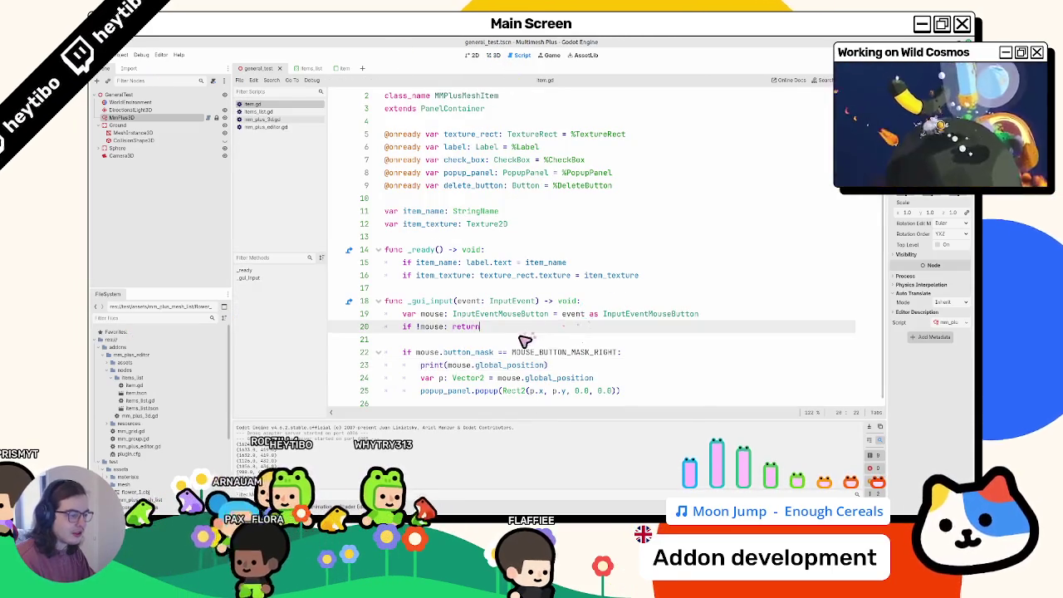
left_click_drag(497, 360, 701, 368)
type("get_scre")
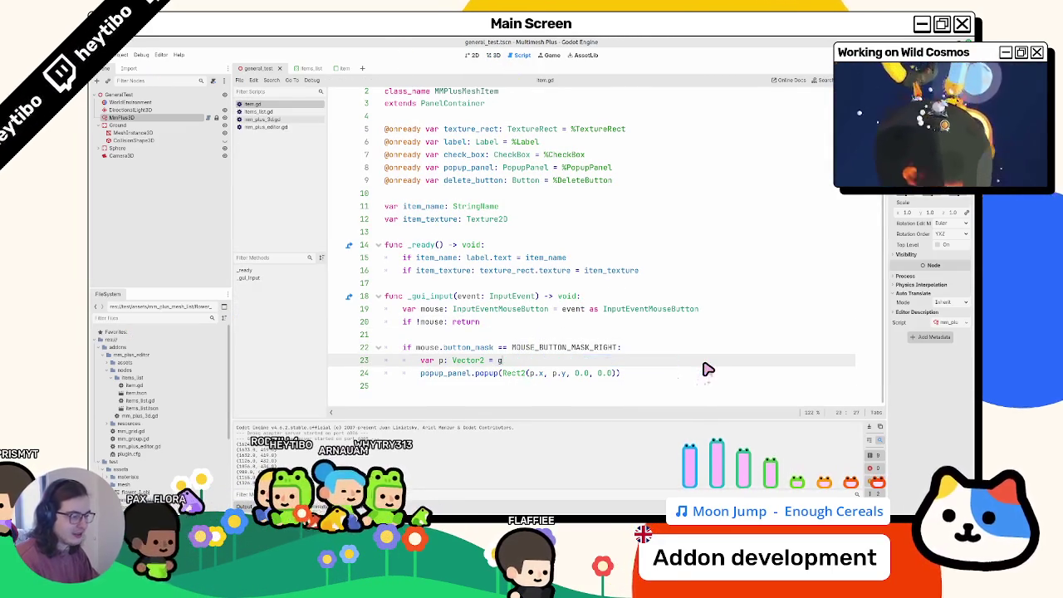
key("Return")
type("+")
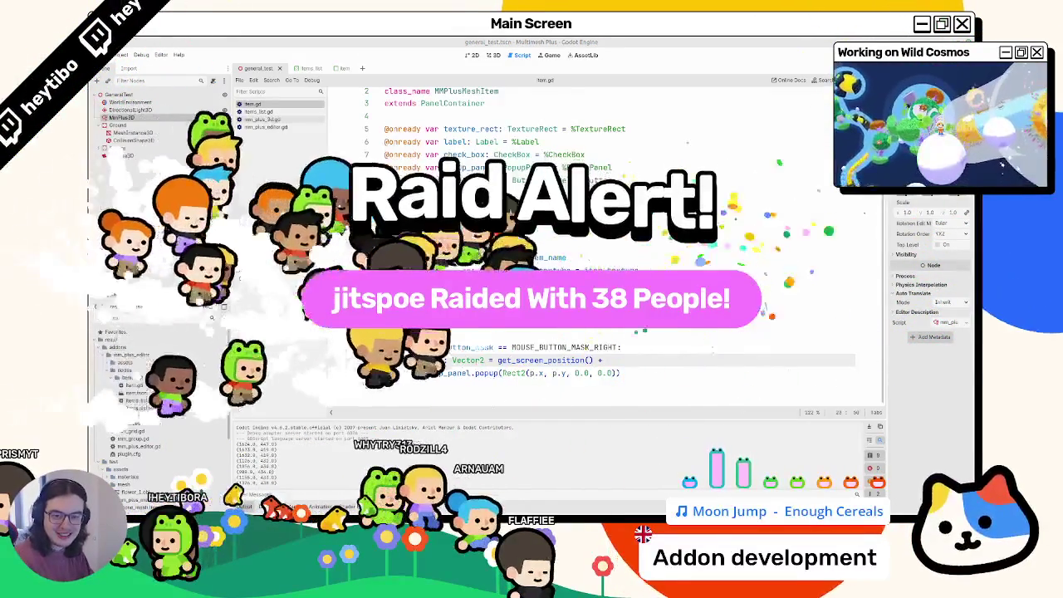
scroll(581, 249, "up", 1)
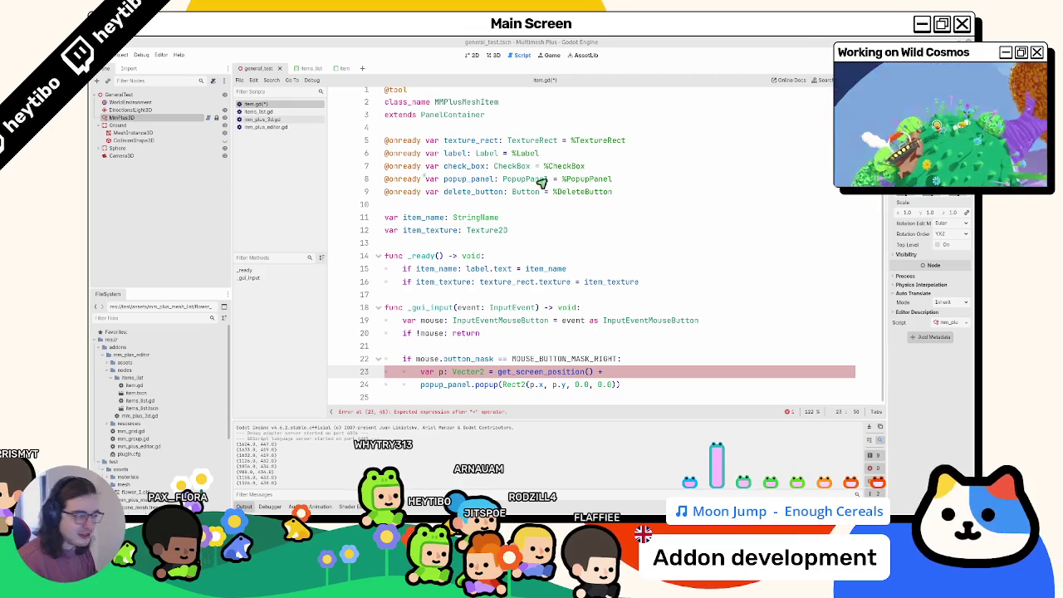
- Append + mouse.position to line 23 and test the popup in the 3D scene
left_click(495, 55)
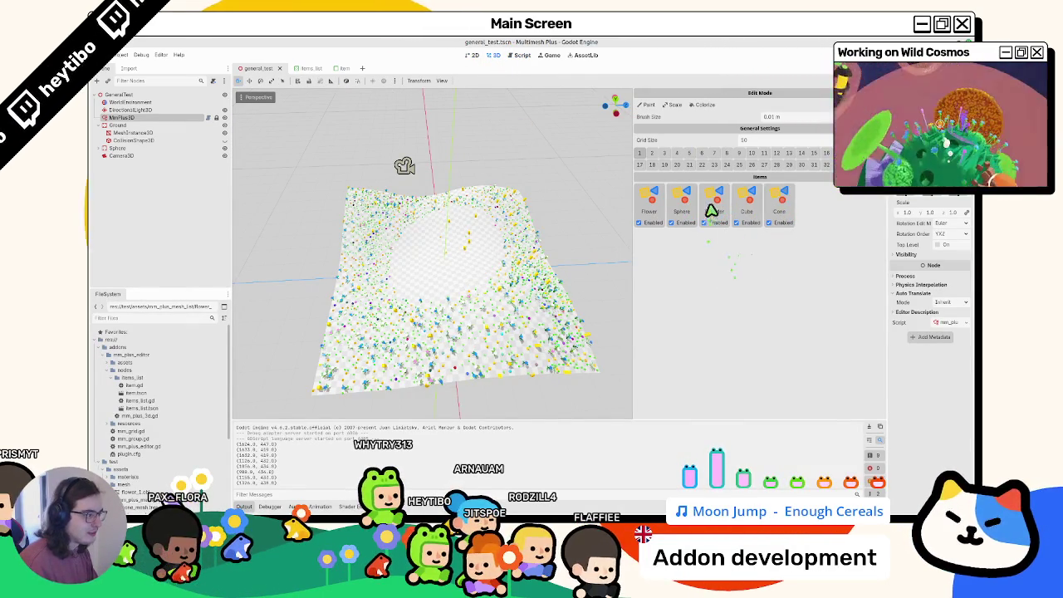
left_click(519, 56)
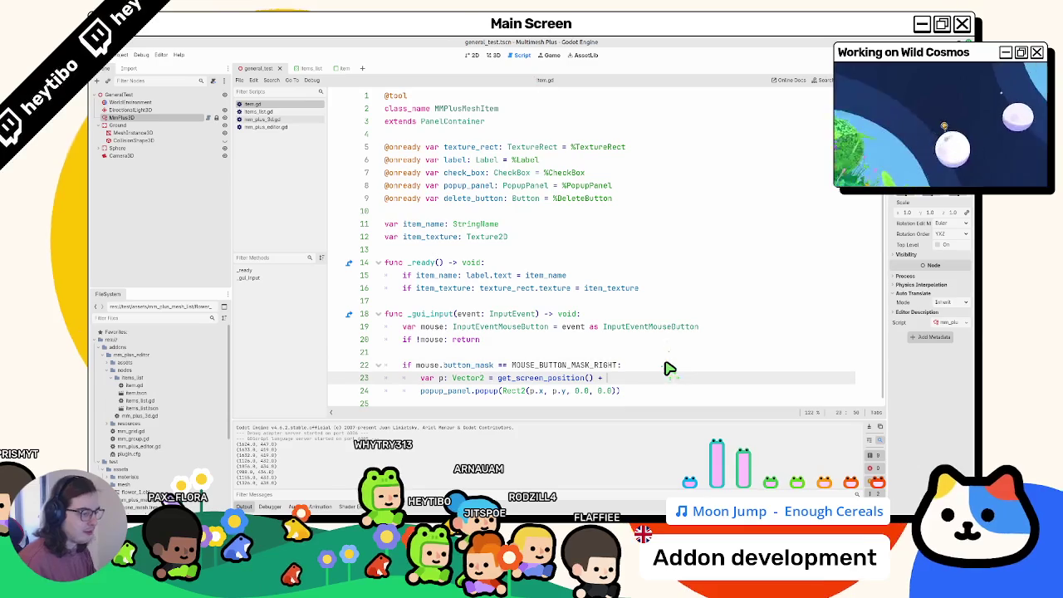
type("+ mouse.position")
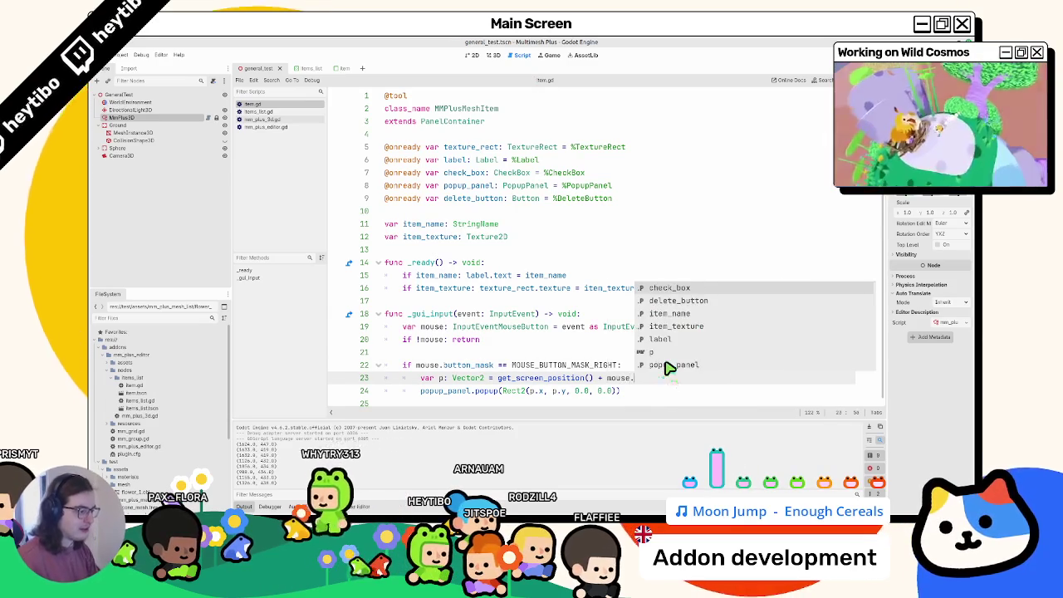
left_click(493, 55)
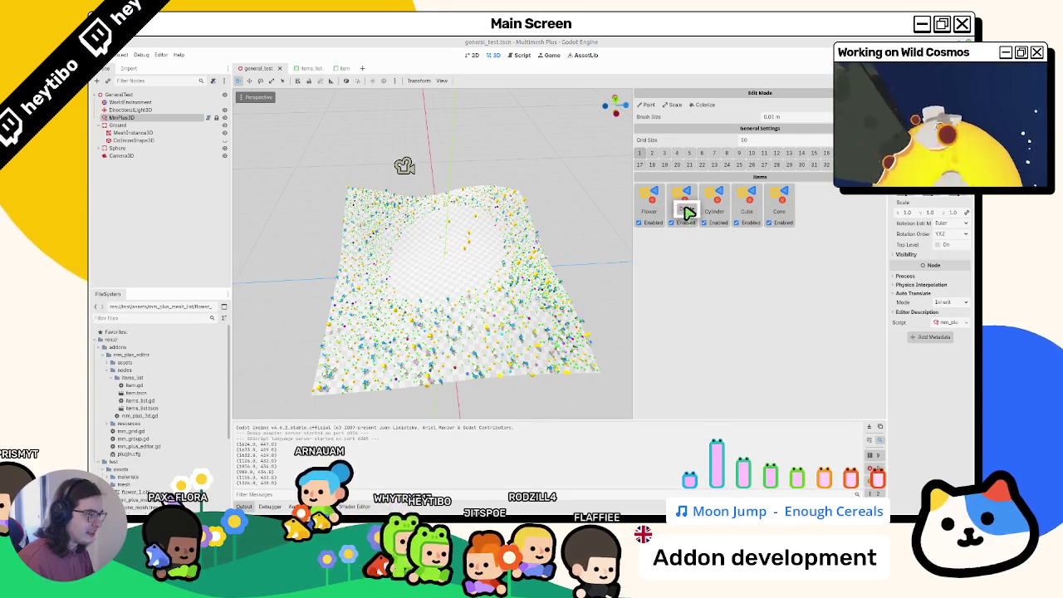
- Select the MmPlus3D node, paint the terrain densely with a larger brush, and save the scene
scroll(498, 244, "up", 5)
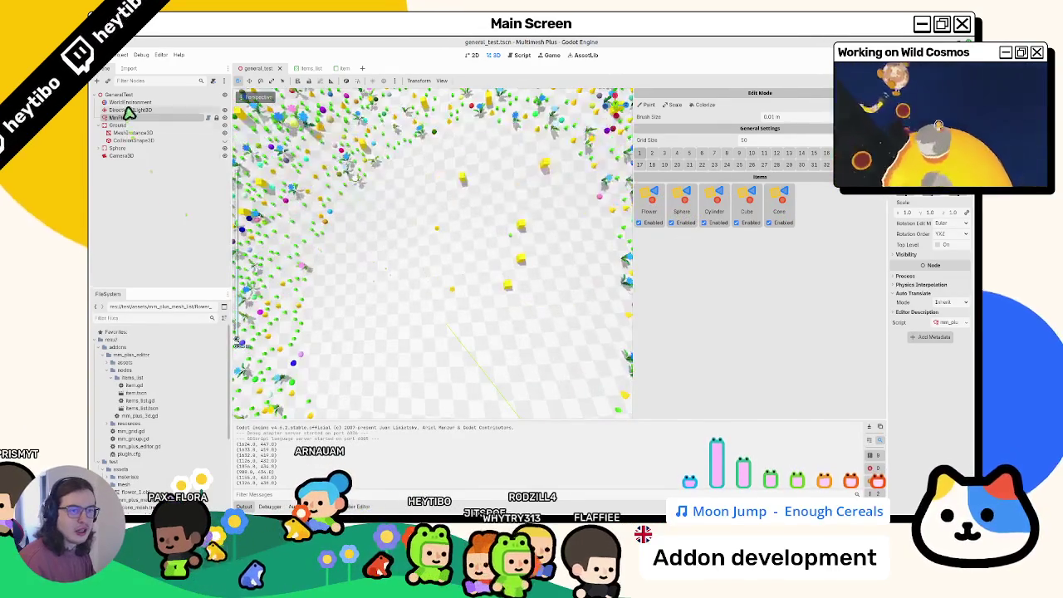
left_click(124, 123)
left_click(125, 118)
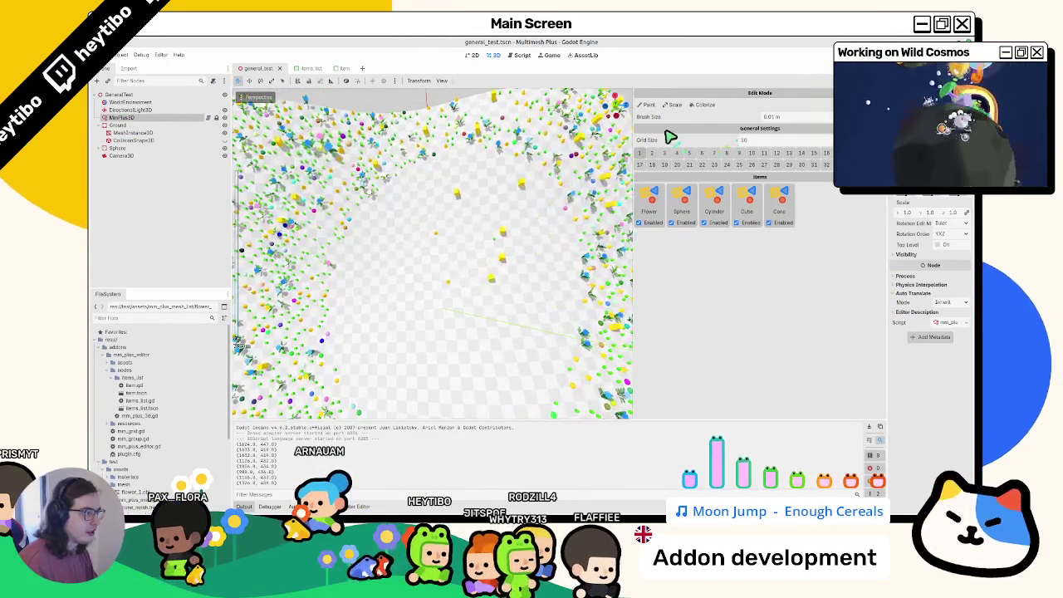
scroll(474, 285, "down", 5)
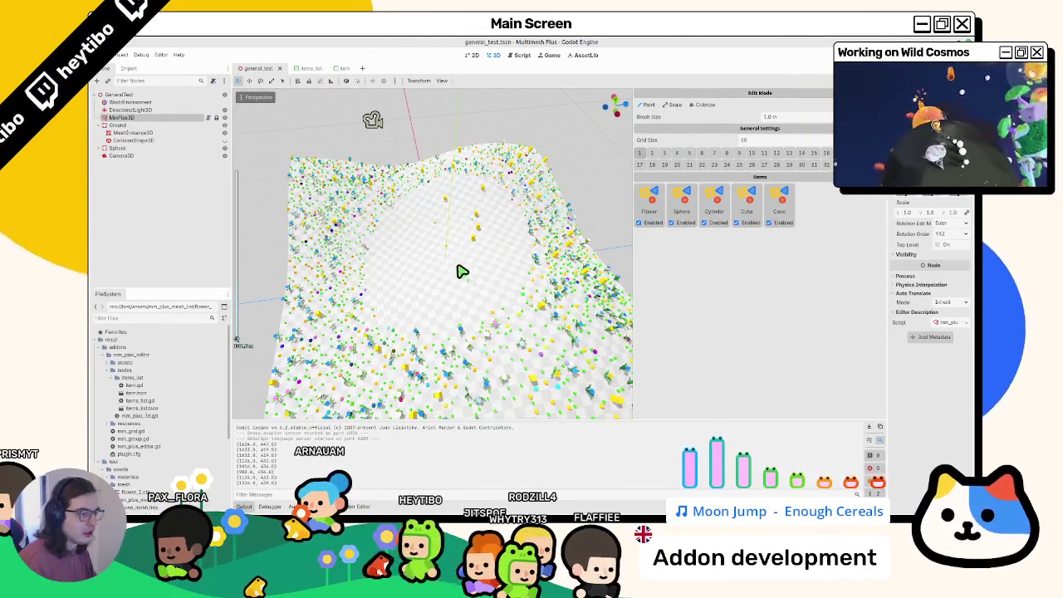
scroll(455, 271, "up", 9)
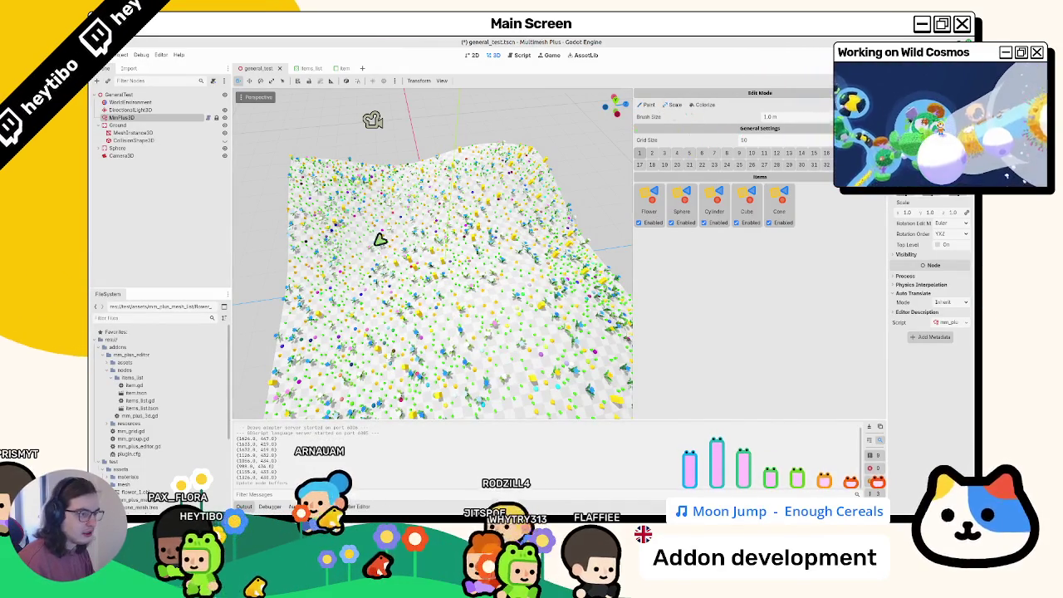
scroll(404, 280, "up", 10)
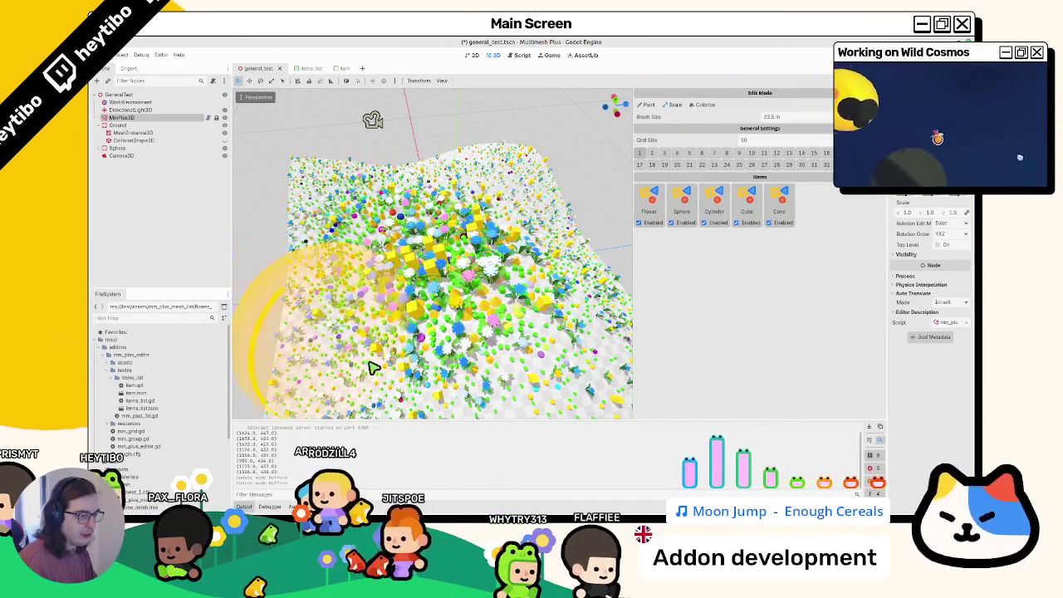
scroll(406, 278, "up", 5)
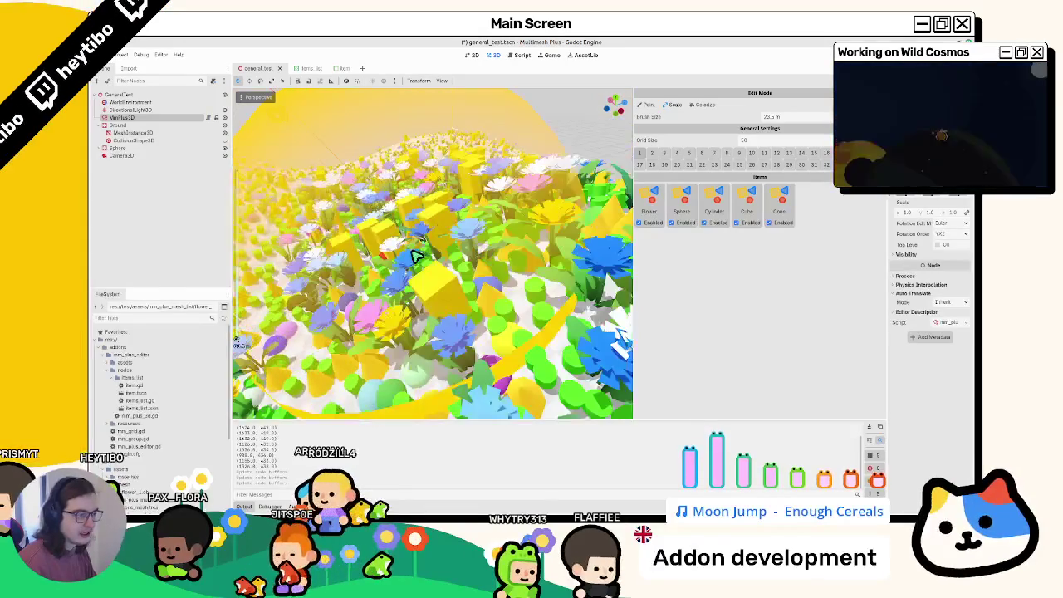
key("ctrl+s")
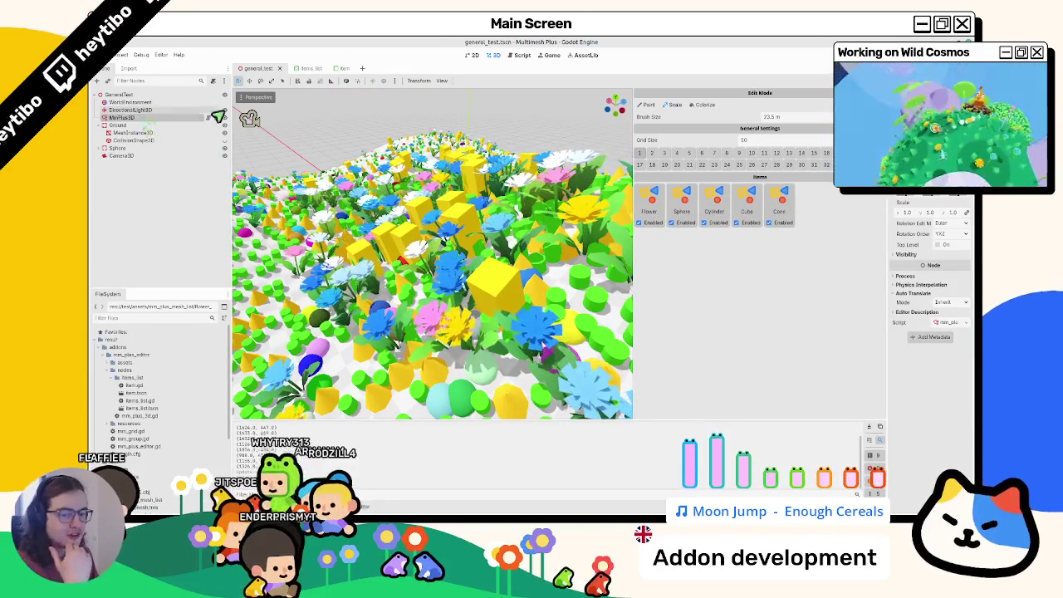
- Disable the Cube, Cylinder, Sphere and Flower items, keeping only Cone enabled
left_click(737, 223)
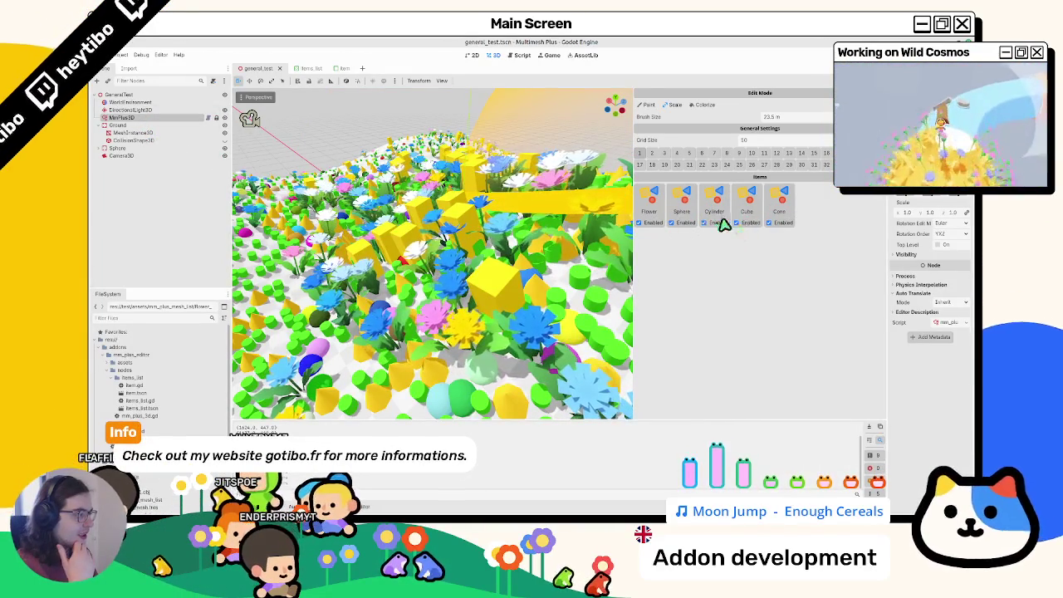
left_click(705, 224)
left_click(682, 224)
left_click(654, 224)
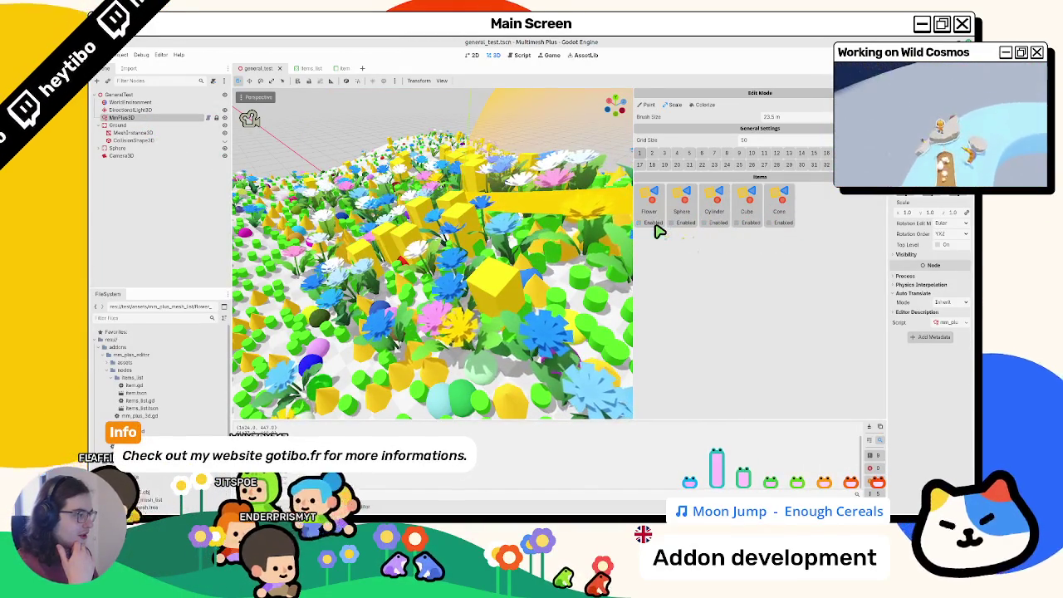
left_click(768, 222)
scroll(432, 249, "down", 5)
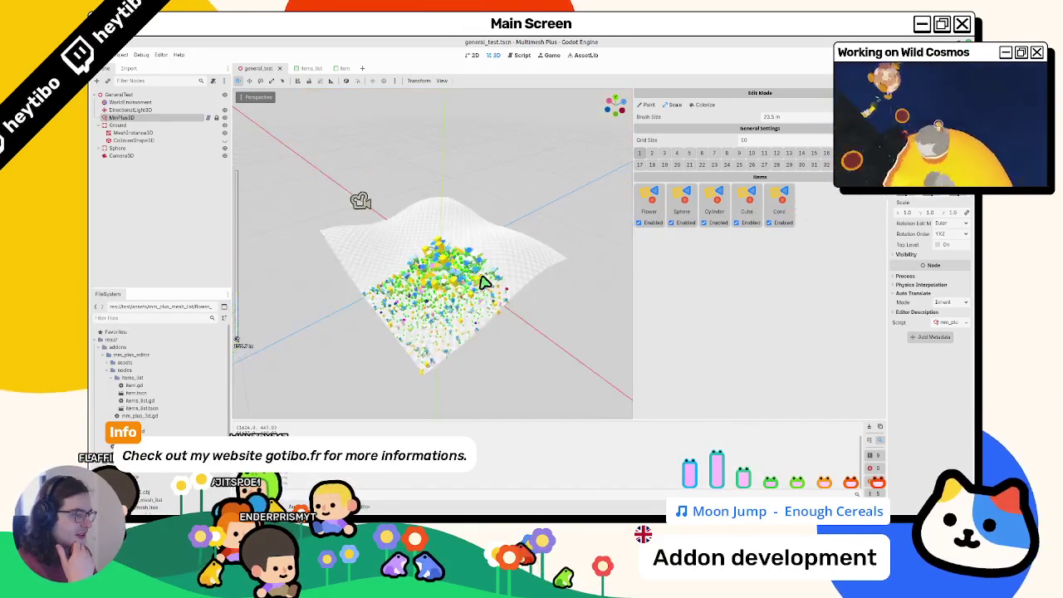
scroll(468, 315, "up", 4)
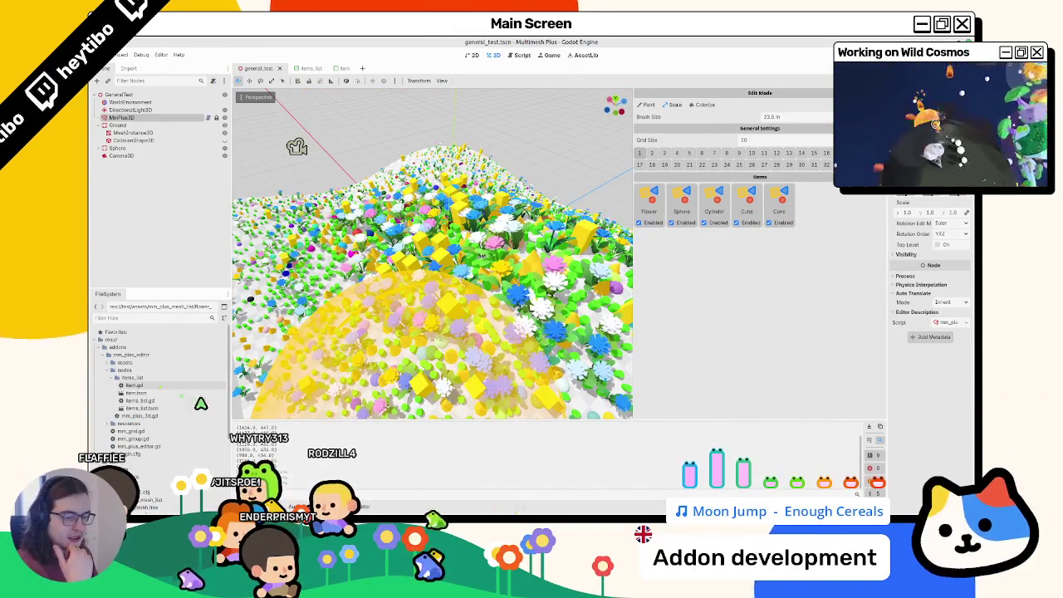
- Open a terminal in the project folder from the FileSystem panel
left_click(104, 348)
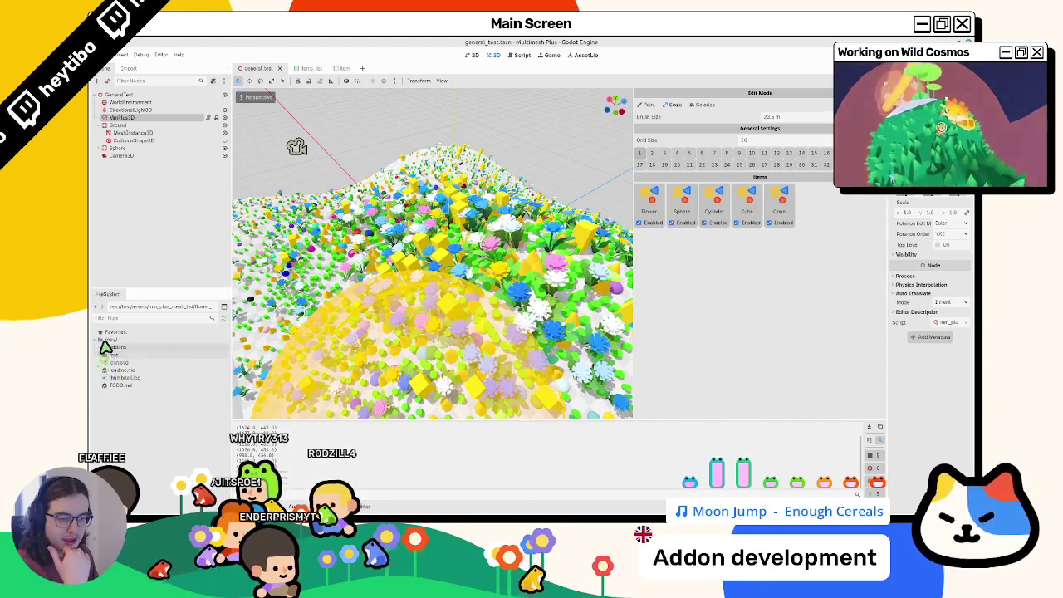
right_click(104, 342)
left_click(147, 418)
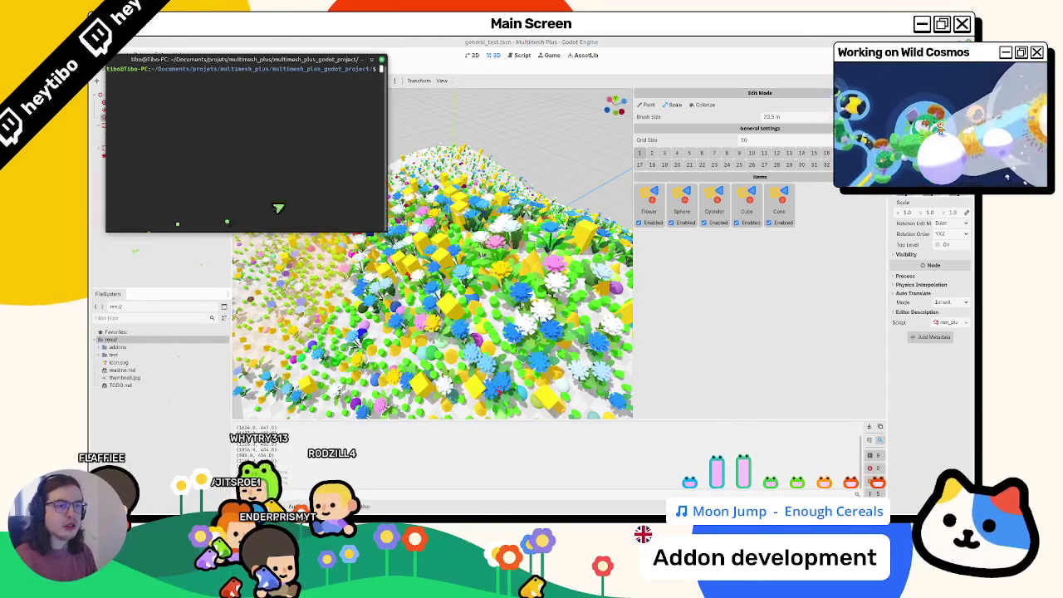
type("git status")
- Run git status, then enlarge the terminal and centre it on screen
key("Return")
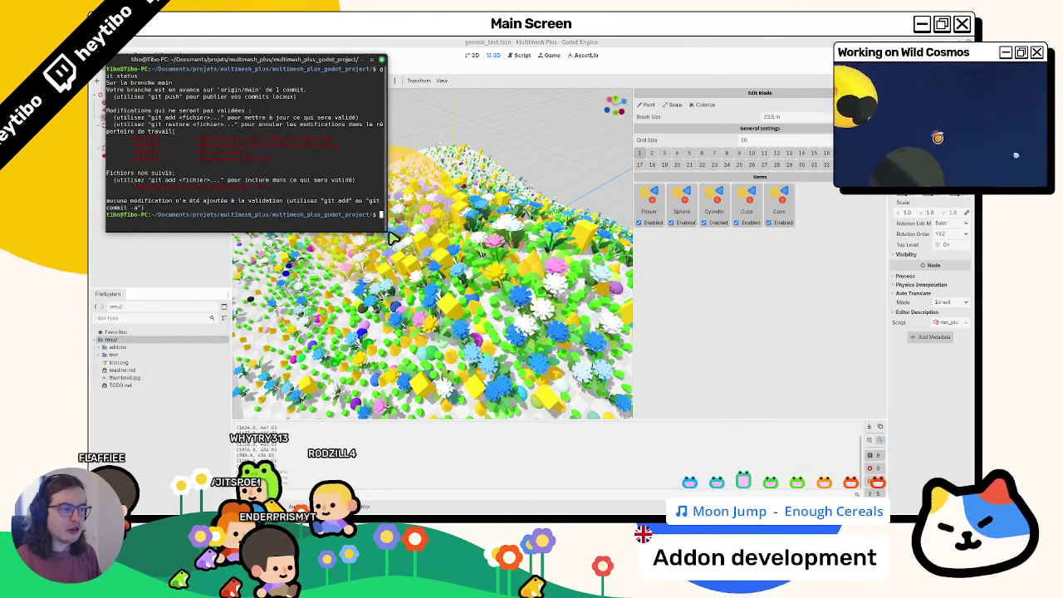
left_click_drag(387, 232, 659, 308)
left_click_drag(422, 175, 405, 317)
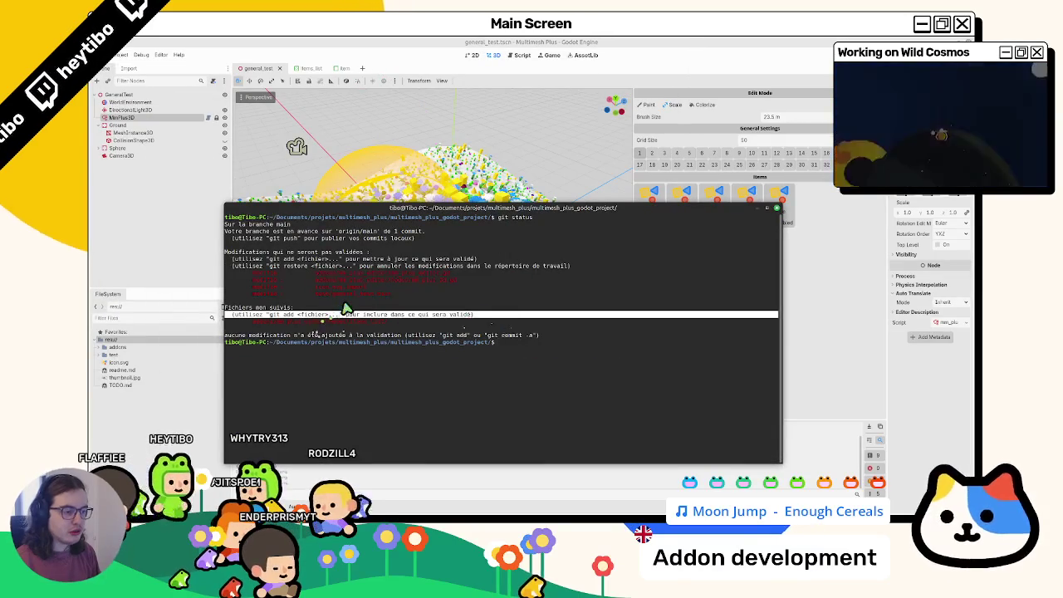
- Show the git diff of icon.svg.import, rerun git status, and type git add addons/
double_click(351, 276)
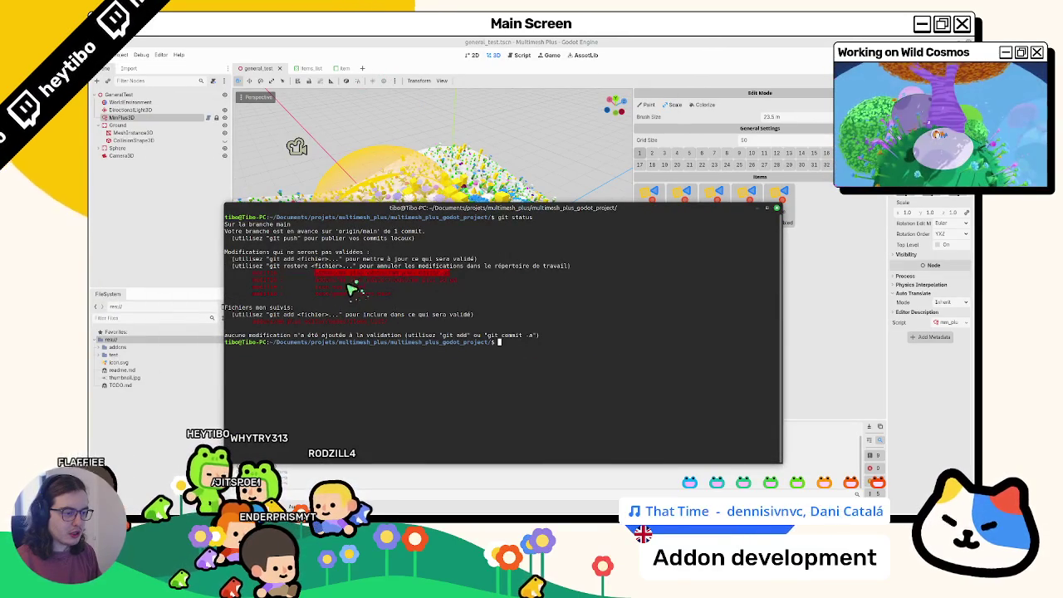
type("gitdiff")
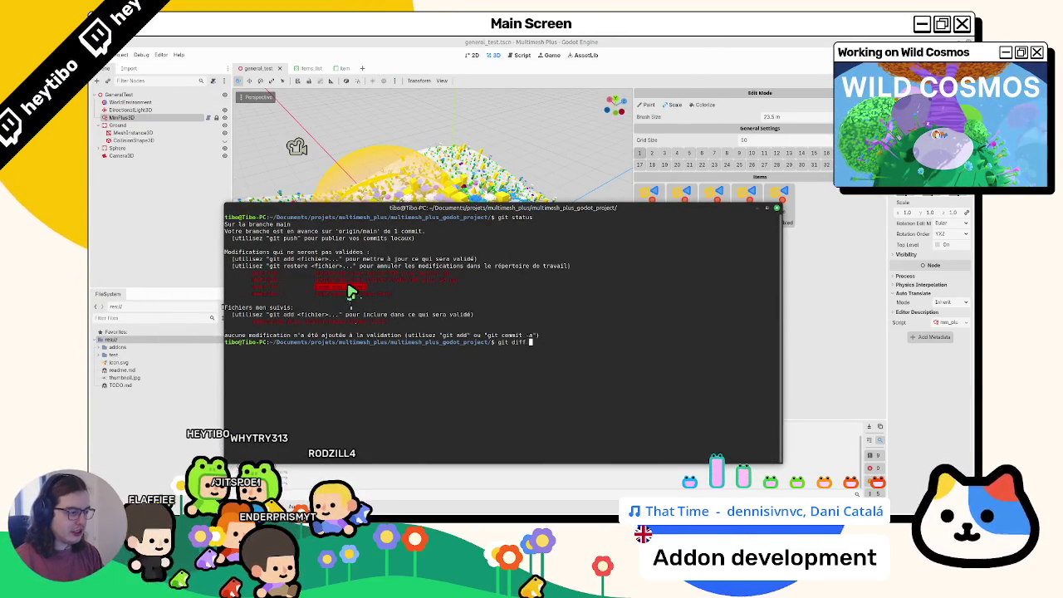
middle_click(351, 290)
key("Return")
type("qgit status")
key("Return")
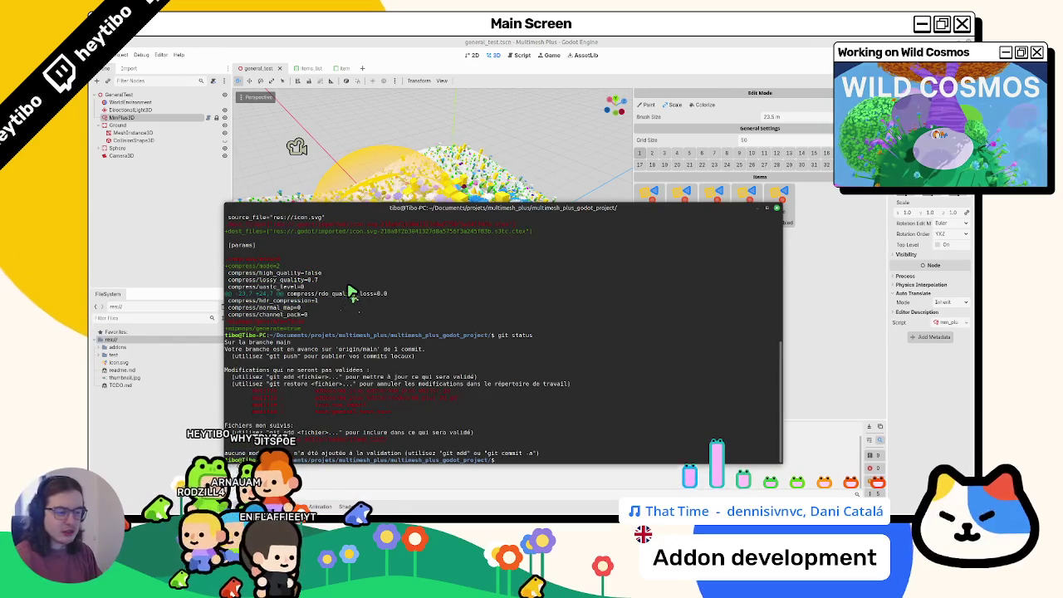
type("git add addons/")
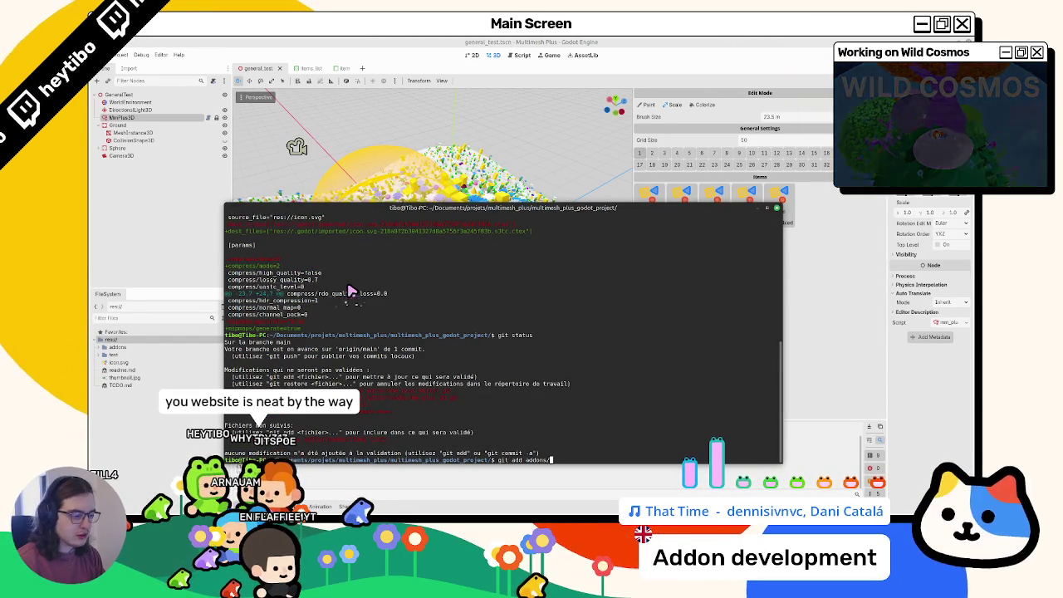
- Stage addons/ and icon.svg.import, checking git status after each
key("Return")
type("git status")
key("Return")
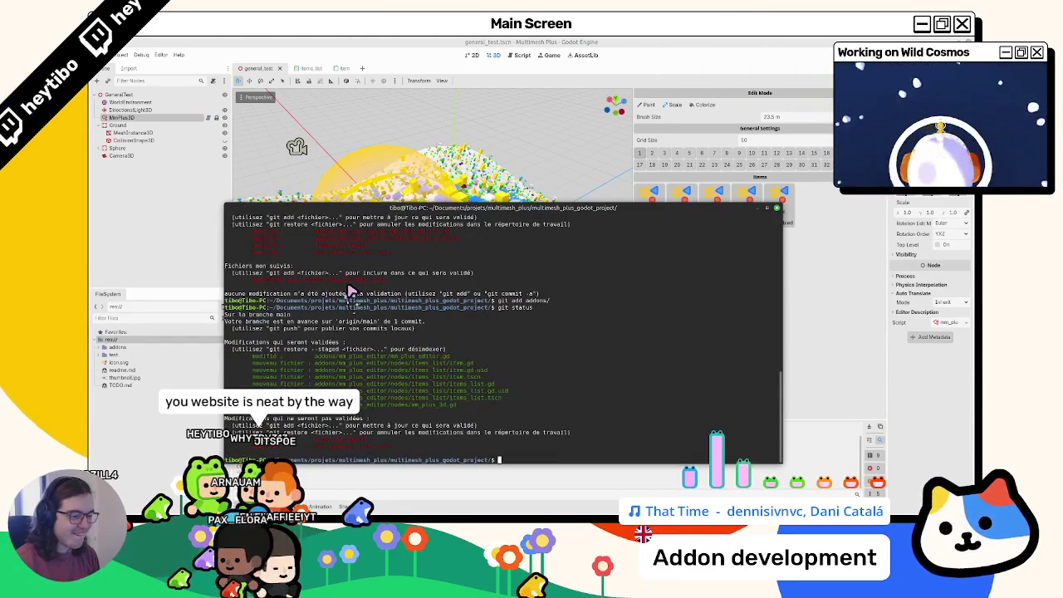
type("git a")
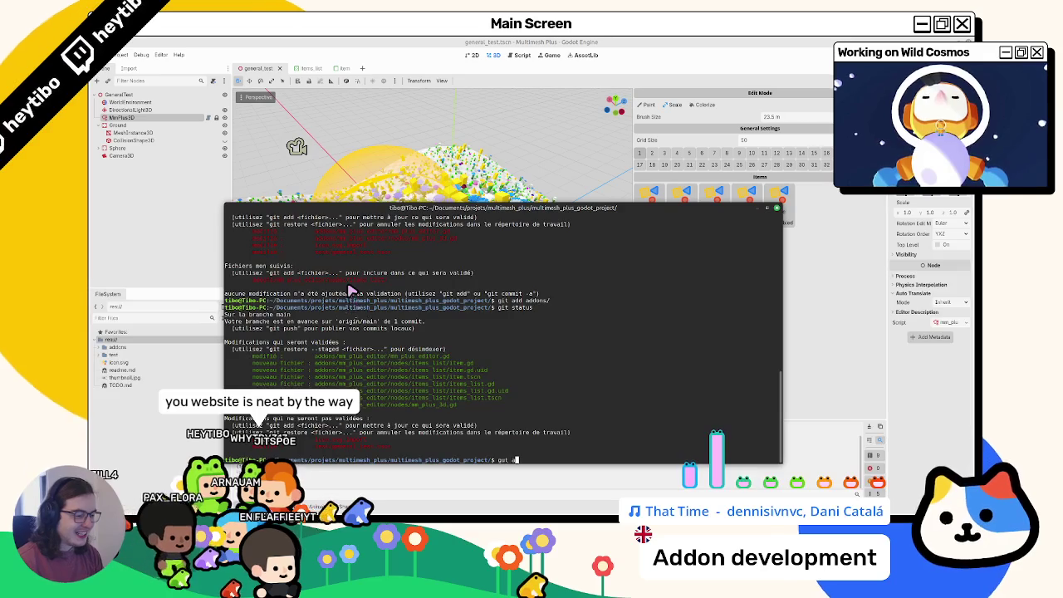
type("dd icon.svg.import")
key("Return")
type("git status")
key("Return")
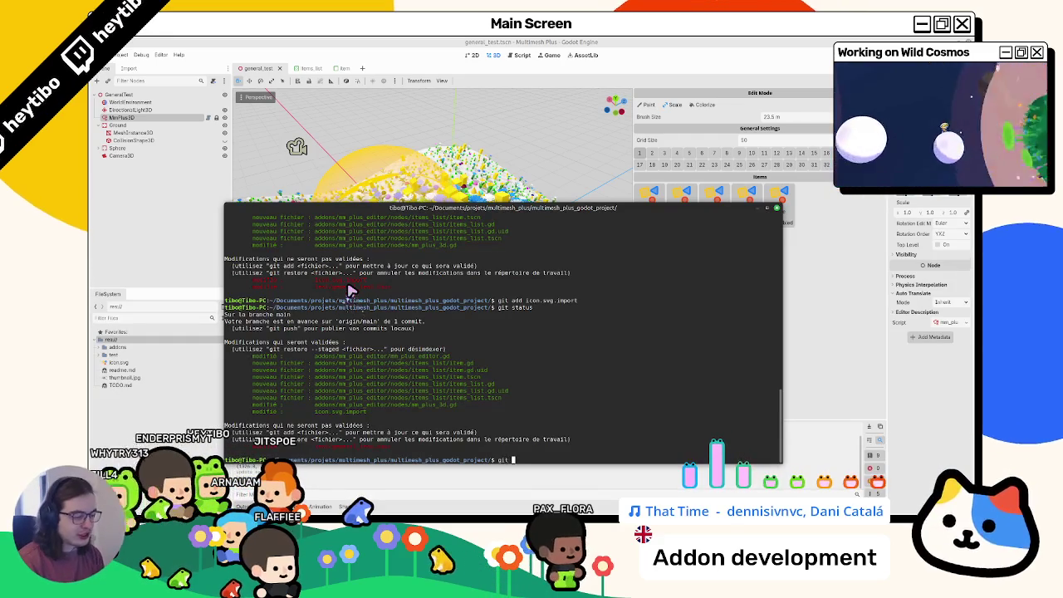
- Stage the test/ folder, check git status, and cancel an unfinished commit command
type("git add test/")
key("Return")
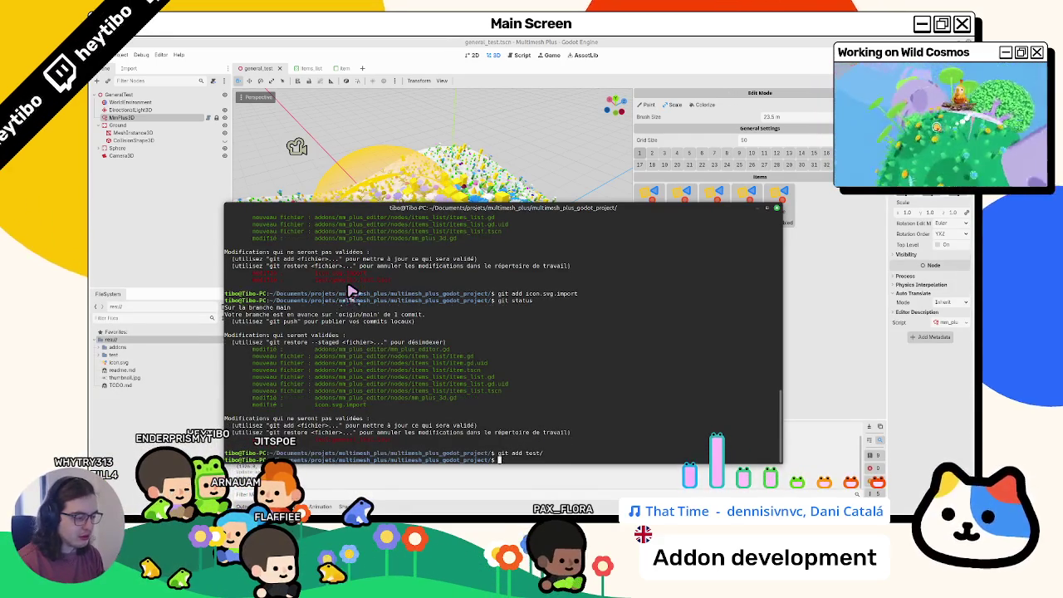
type("git status")
key("Return")
type("ommit -m \"add\"")
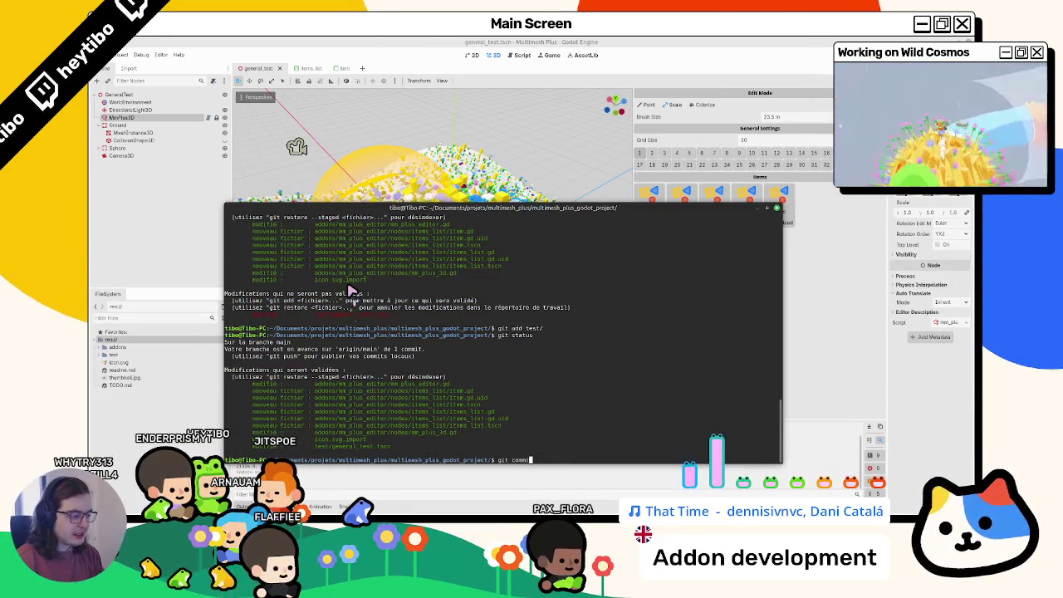
key("ctrl+c")
- Review git log and status, begin typing git commit -m "add:, then bring Godot forward
type("git log")
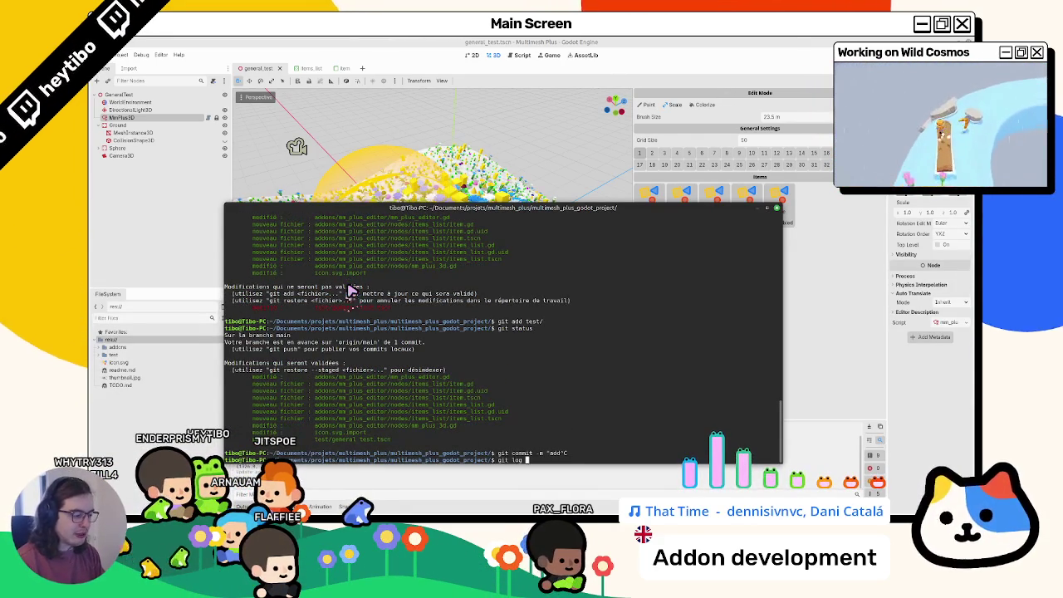
key("Return")
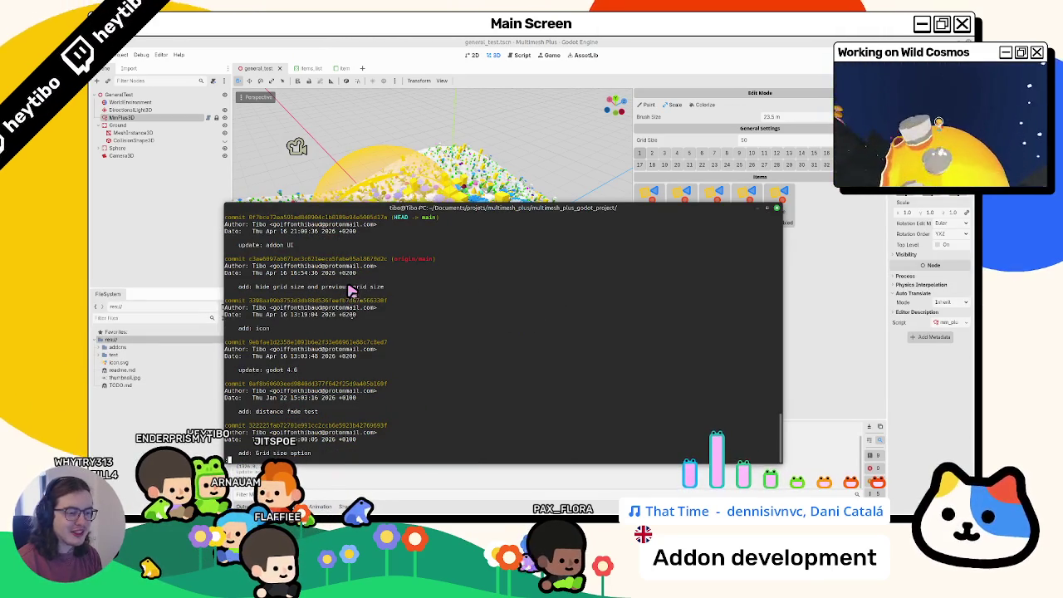
type("q")
type("git status")
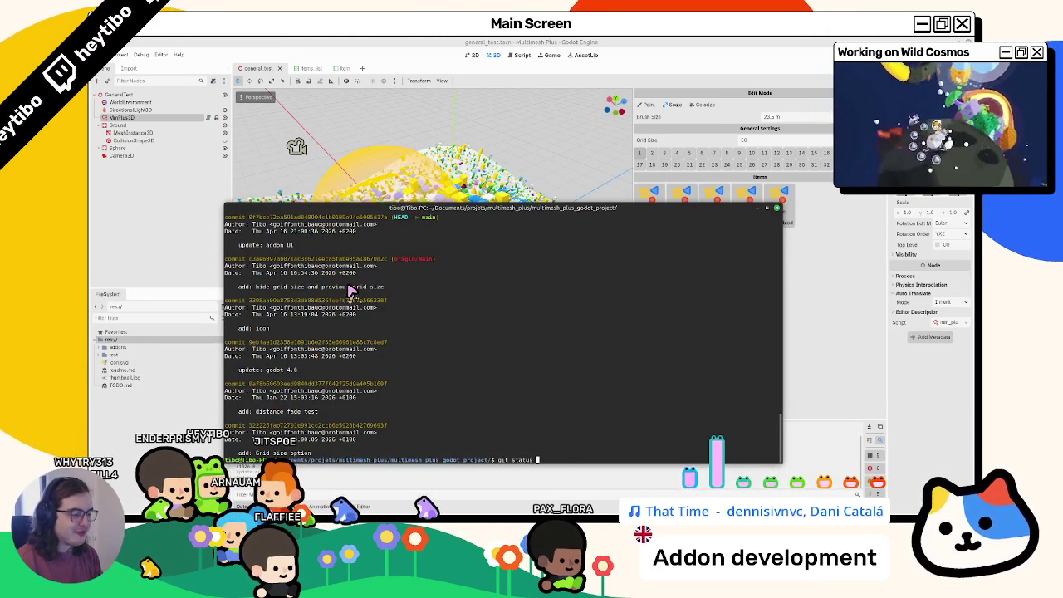
key("Return")
type("git commit -m \"add:")
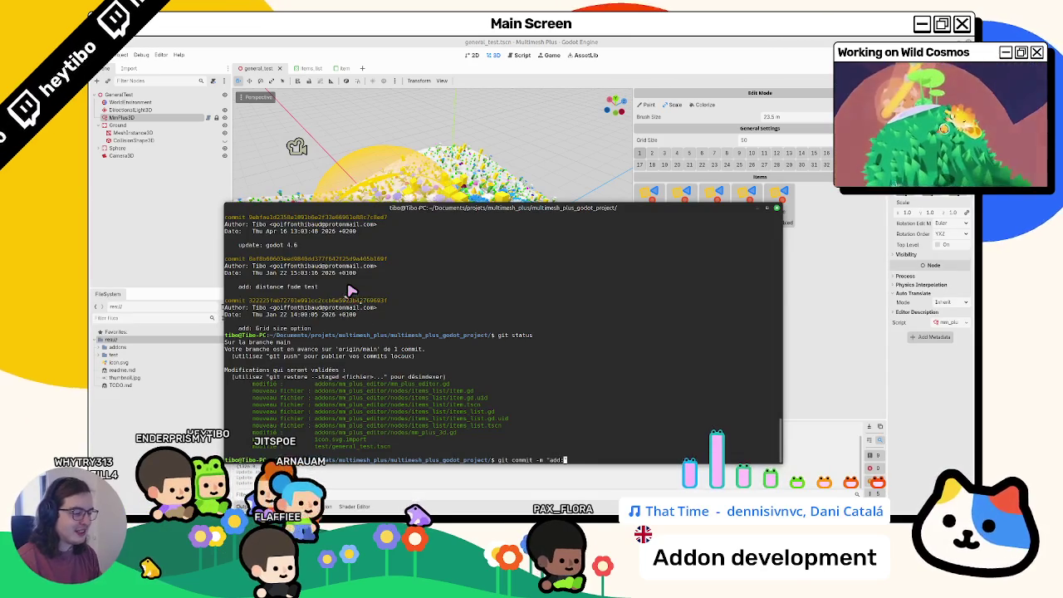
left_click(485, 42)
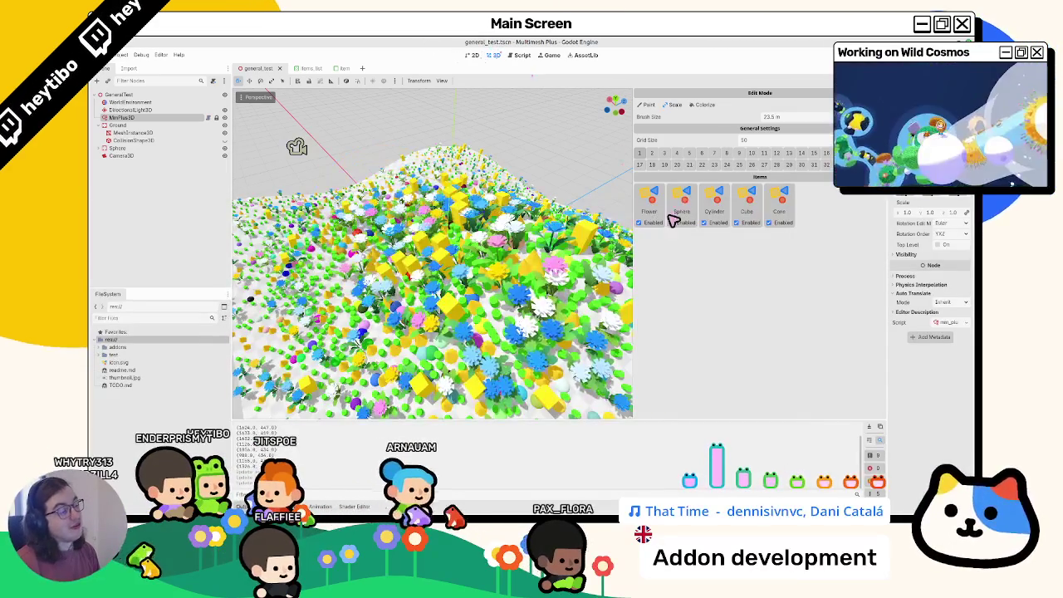
- Finish the commit command at the prompt as git commit -m "add: drag and drop mesh"
key("alt+Tab")
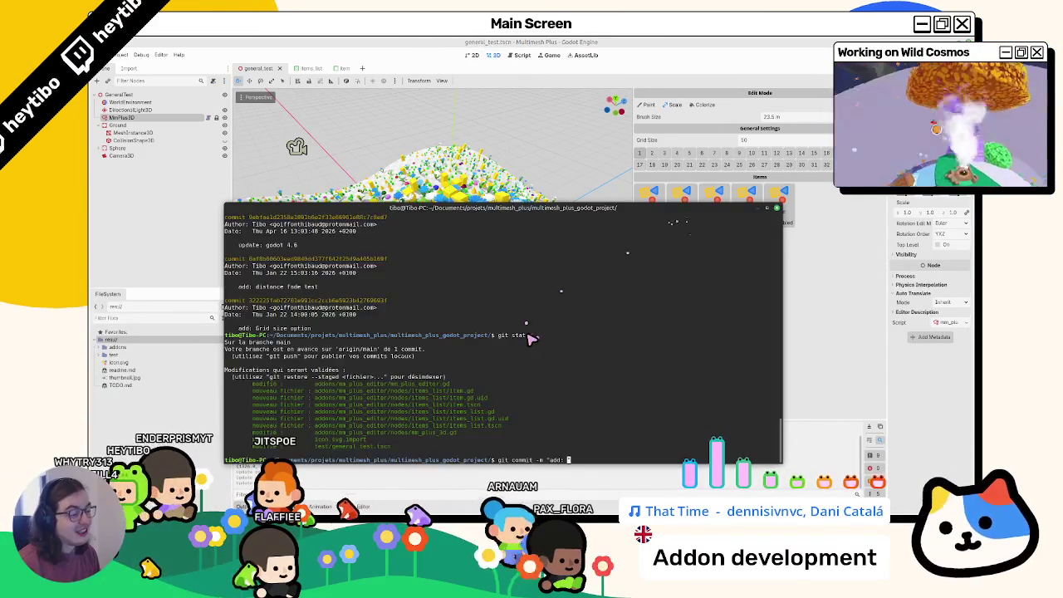
key("BackSpace")
key("BackSpace")
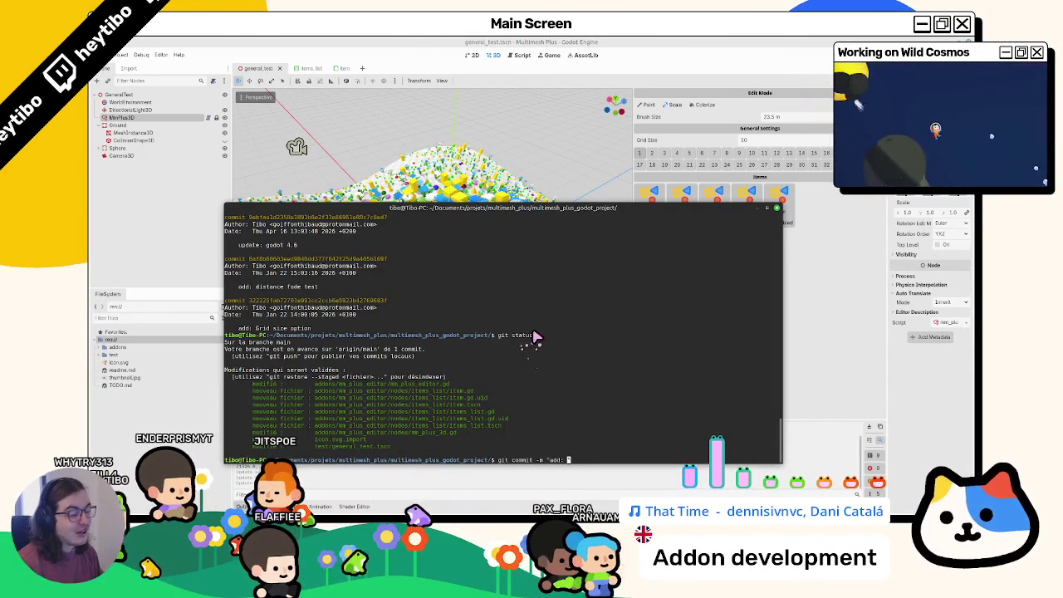
type("up")
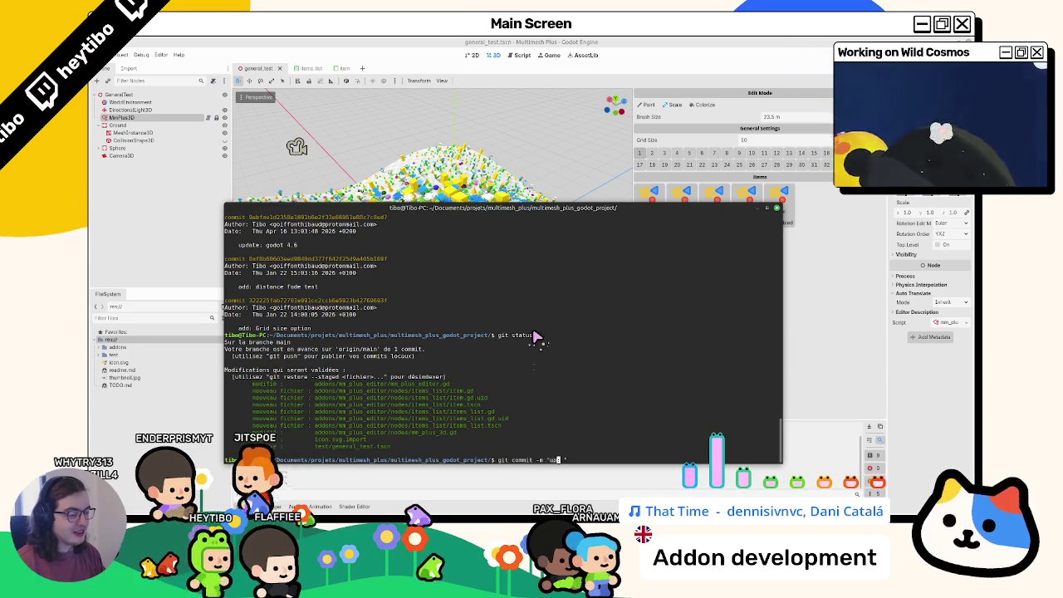
type("date: \"")
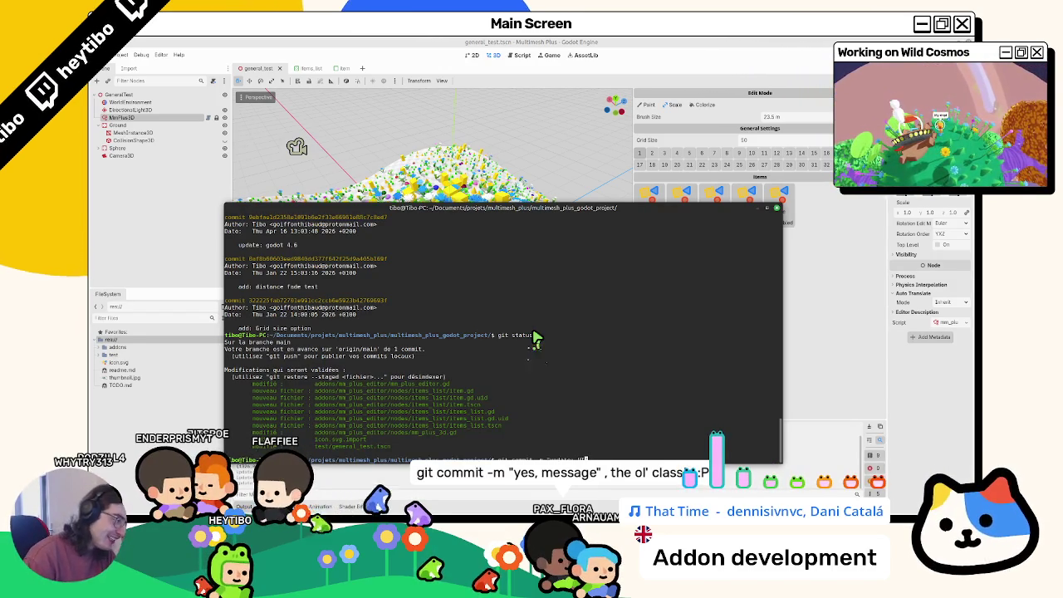
key("alt+Tab")
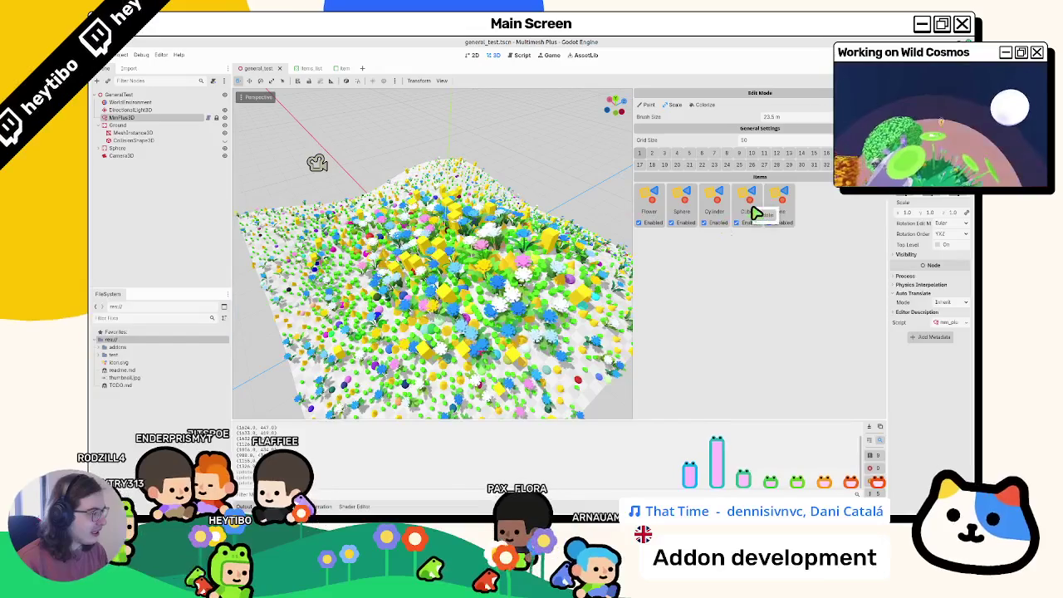
key("alt+Tab")
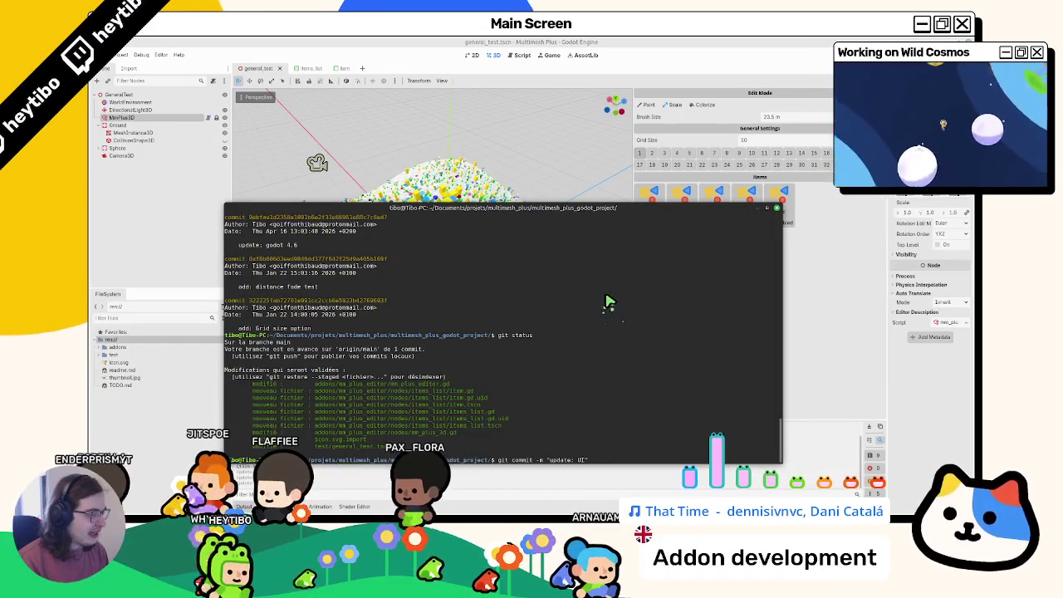
type("\"")
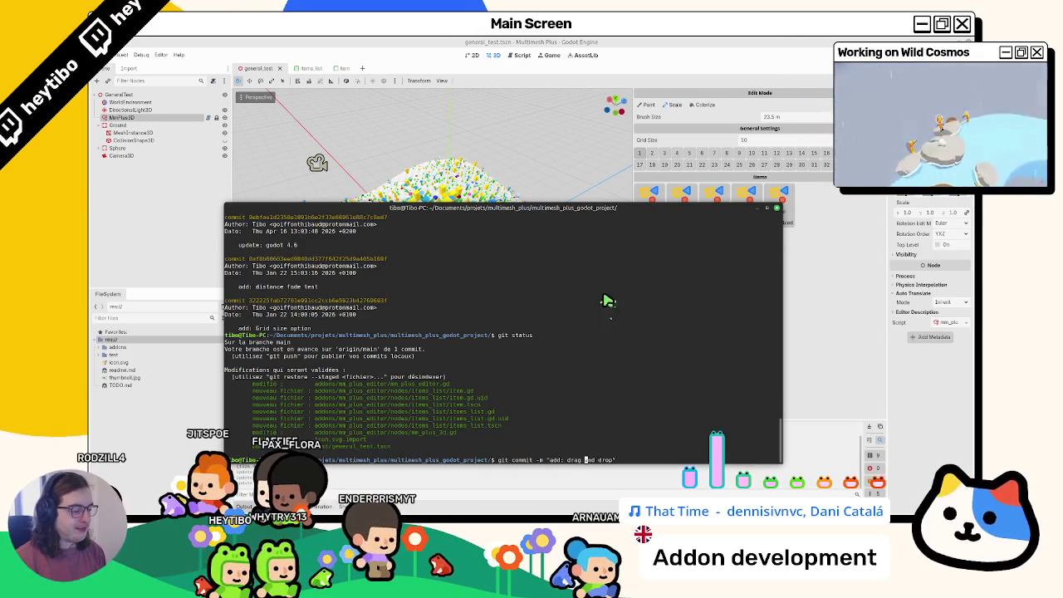
key("End")
type("mesh")
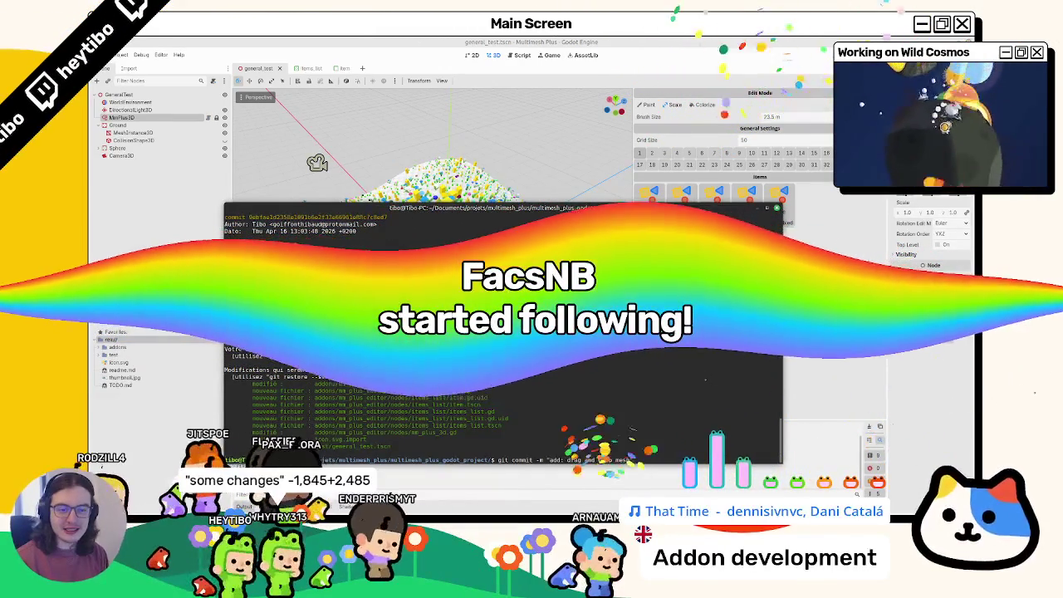
type("\"")
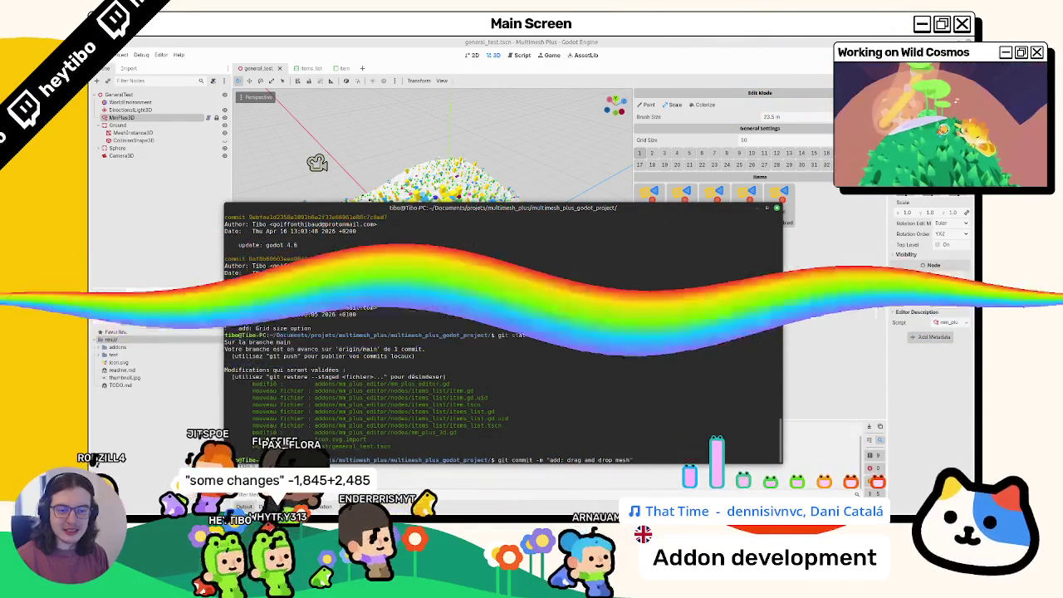
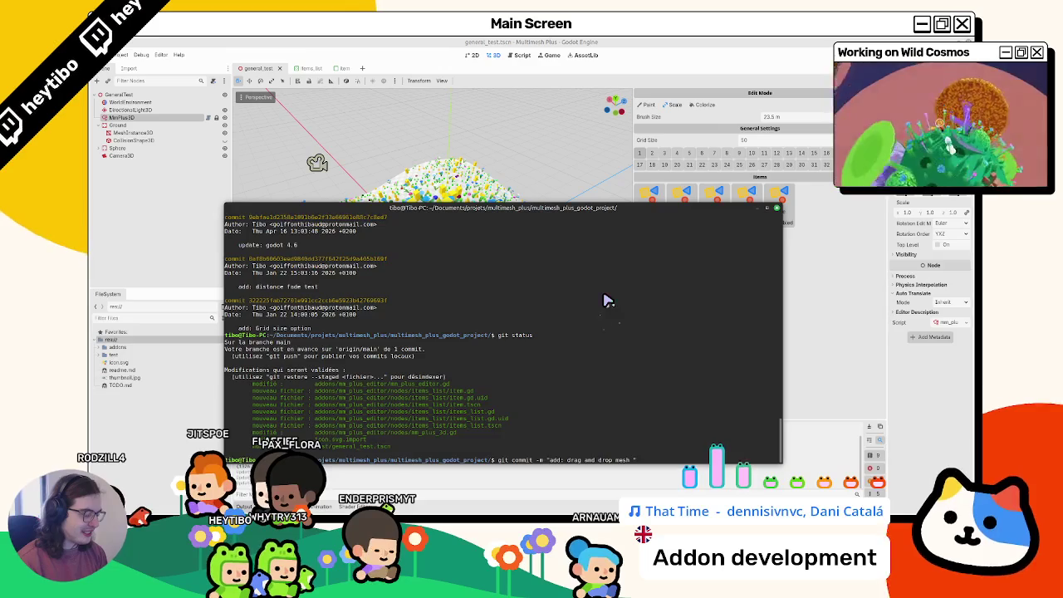
- Finish the commit message as "add: drag and drop MMPlusMesh" and switch back to the Godot editor
key("BackSpace")
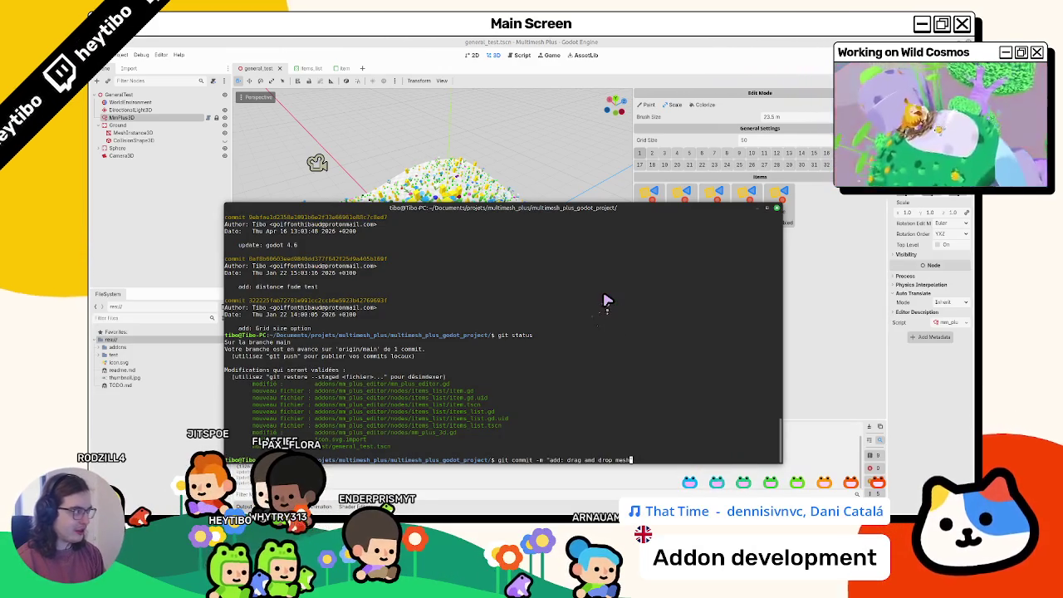
type("\"")
key("F12")
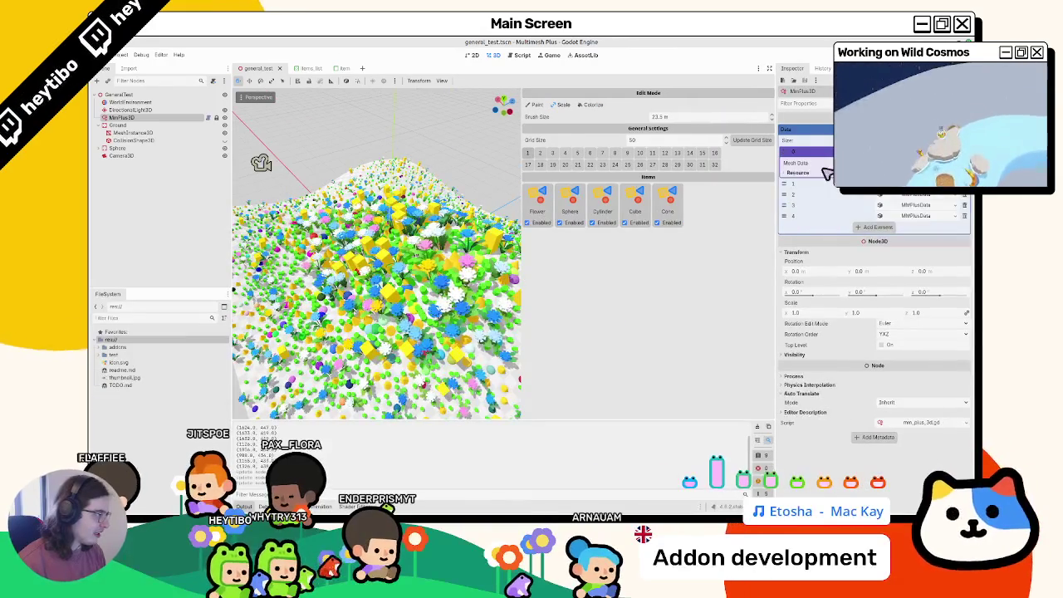
key("F12")
type("\"add: drag and drop MMPlusMesh")
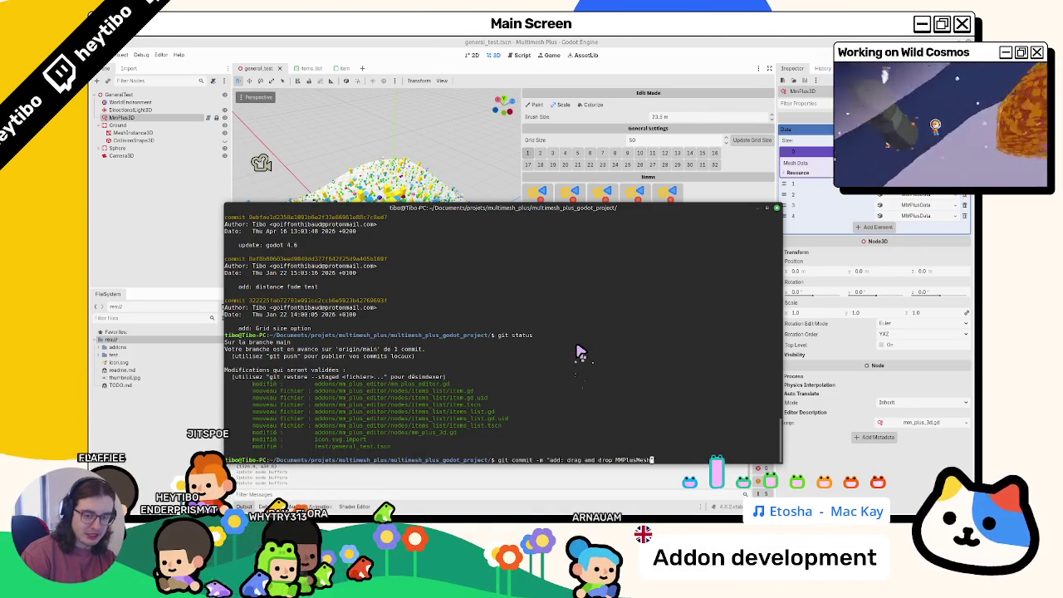
left_click(738, 43)
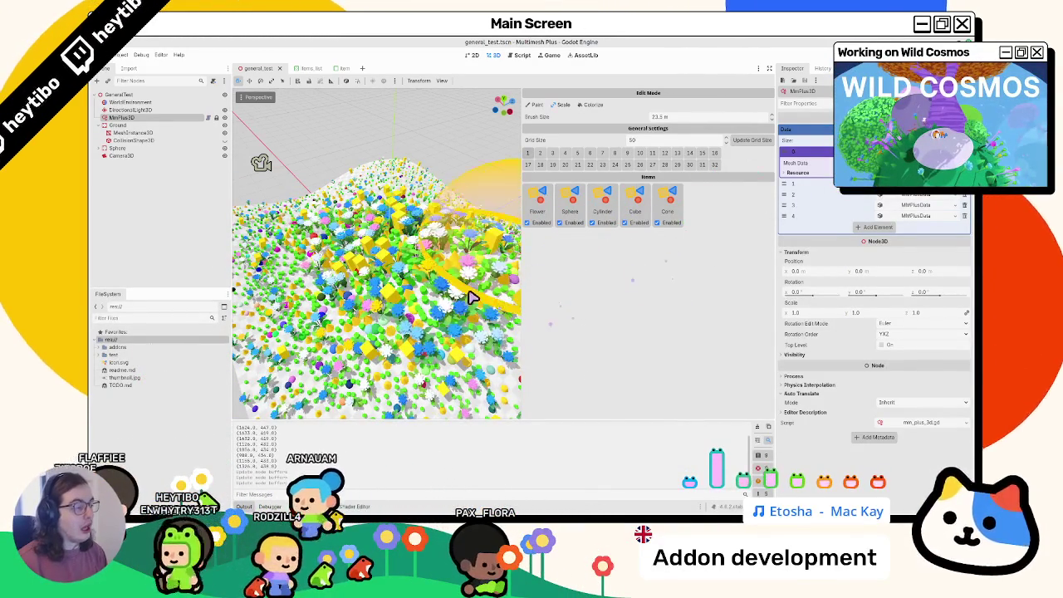
- Expand the test folder in the FileSystem dock, collapse its mesh subfolder, then bring Terminal back
left_click(98, 356)
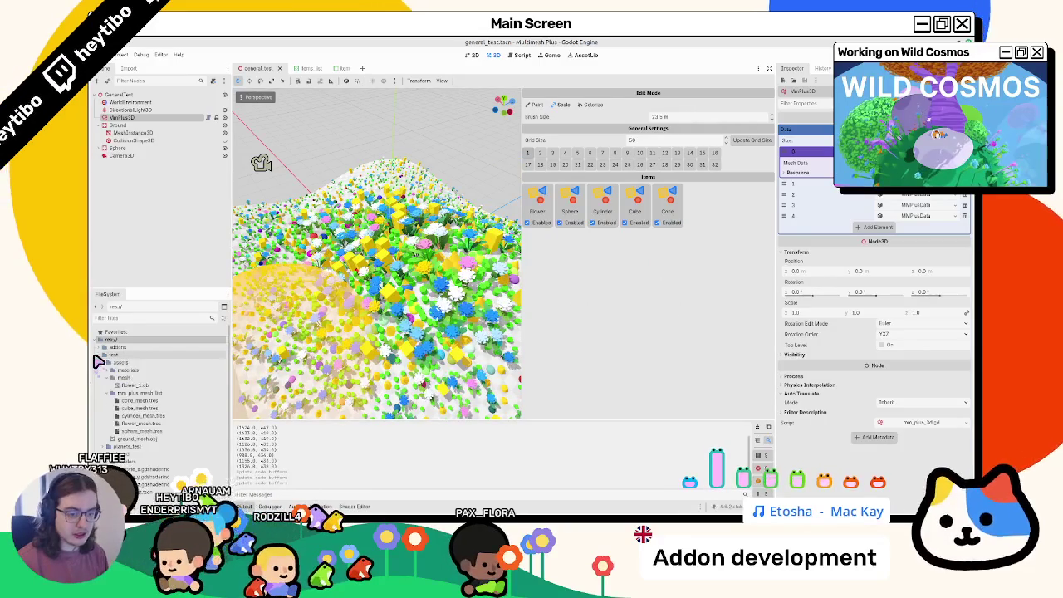
left_click(104, 377)
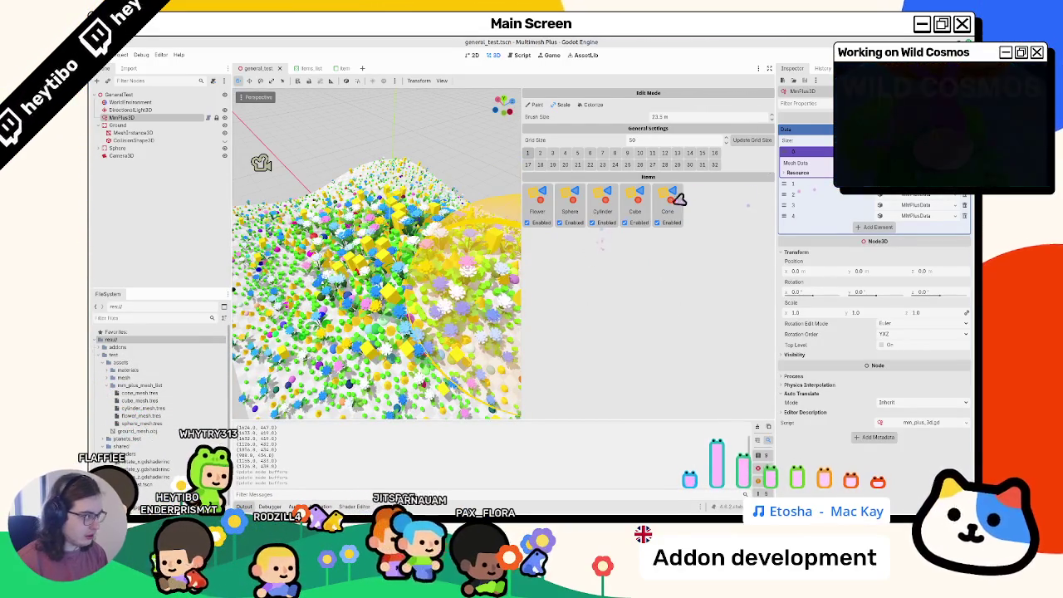
scroll(124, 390, "down", 1)
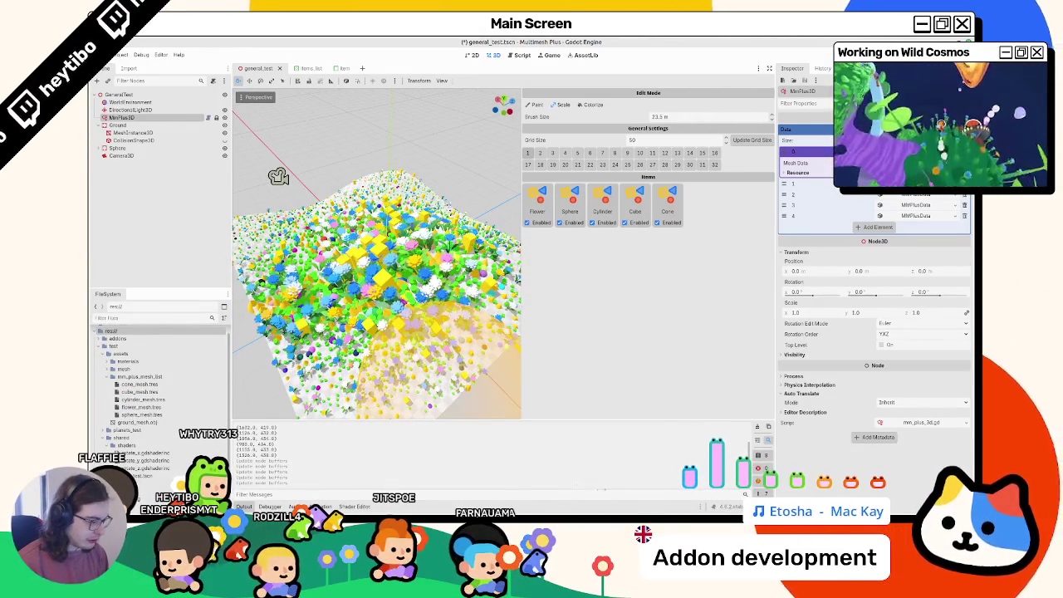
mouse_move(544, 504)
left_click(615, 505)
type("git commit -m \"add: drag and drop MMPlusMesh\"")
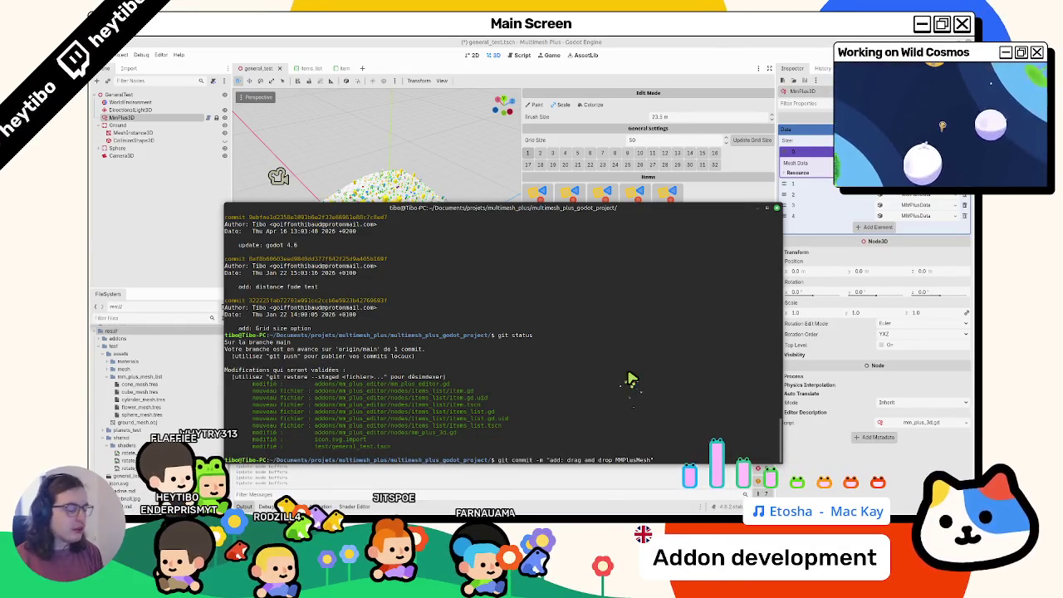
- Run the "add: drag and drop MMPlusMesh" commit, check git status, and push to GitHub
key("Return")
key("Return")
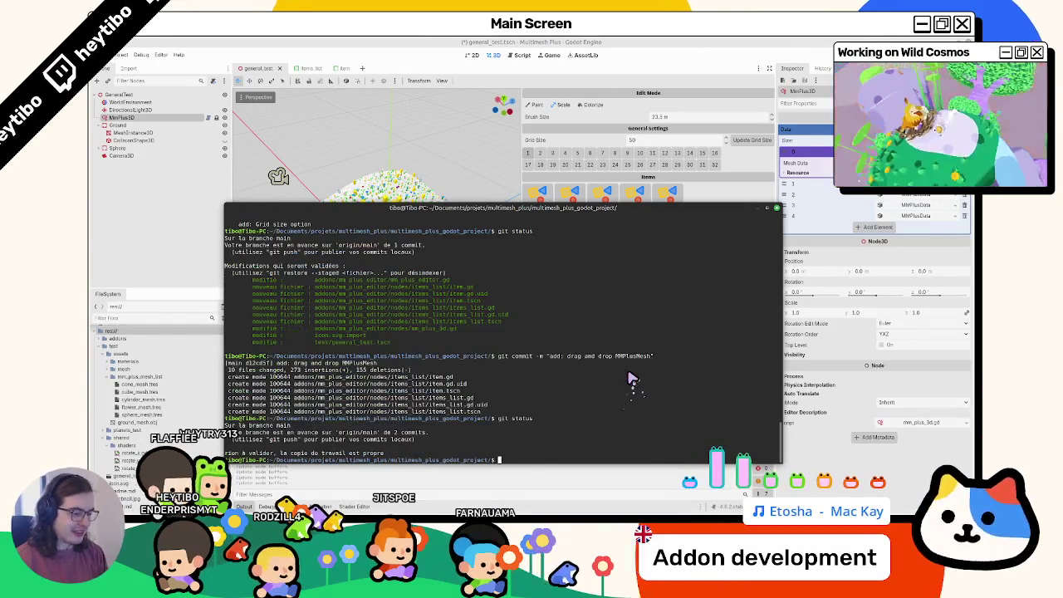
type("git push")
key("Return")
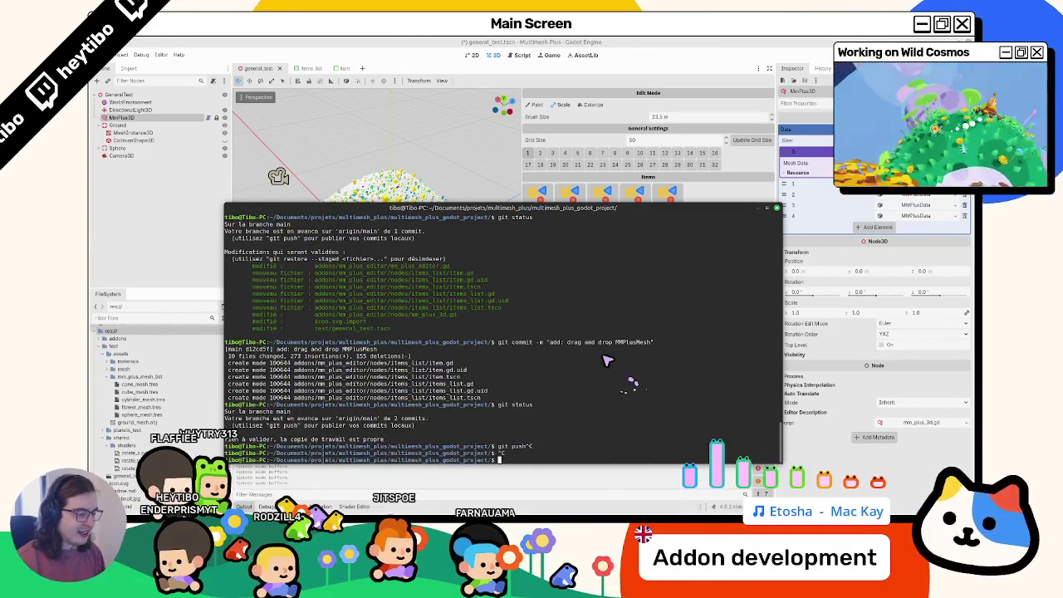
key("super+Down")
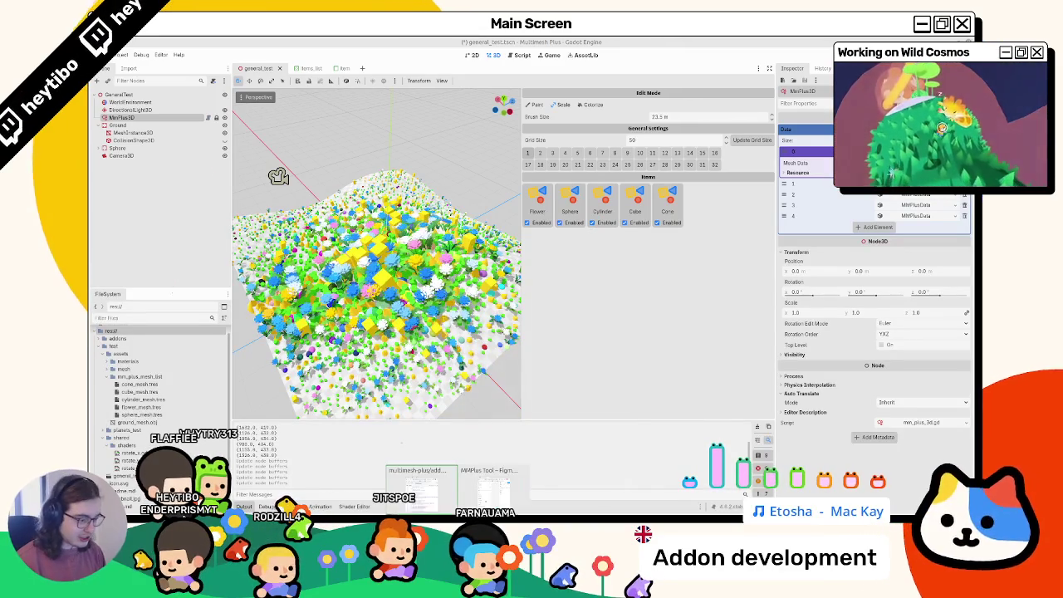
- Check the multimesh-plus GitHub page full-size for the pushed commit, then return to Godot
left_click(448, 504)
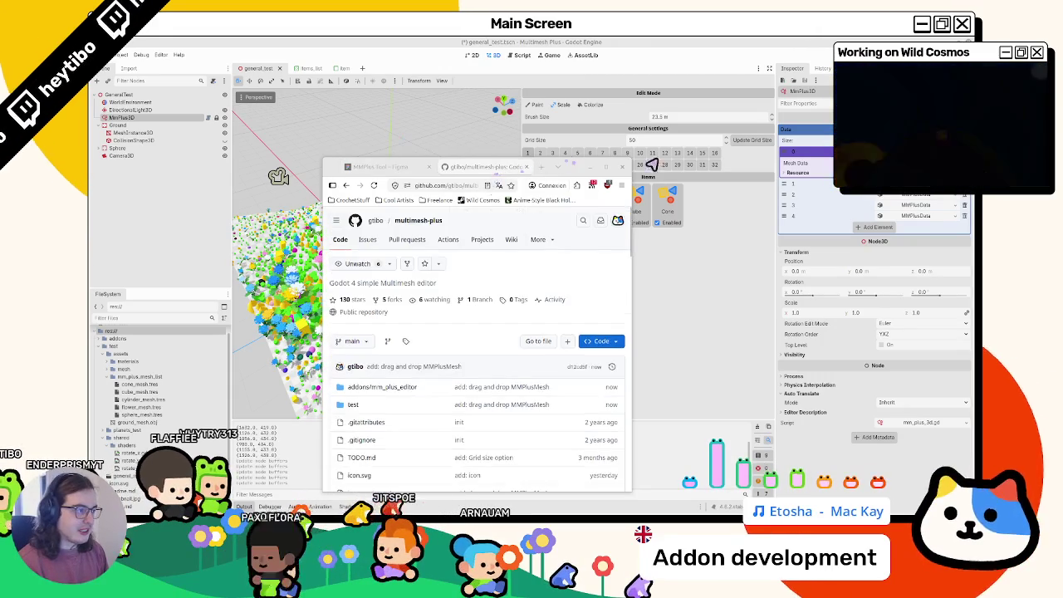
double_click(498, 176)
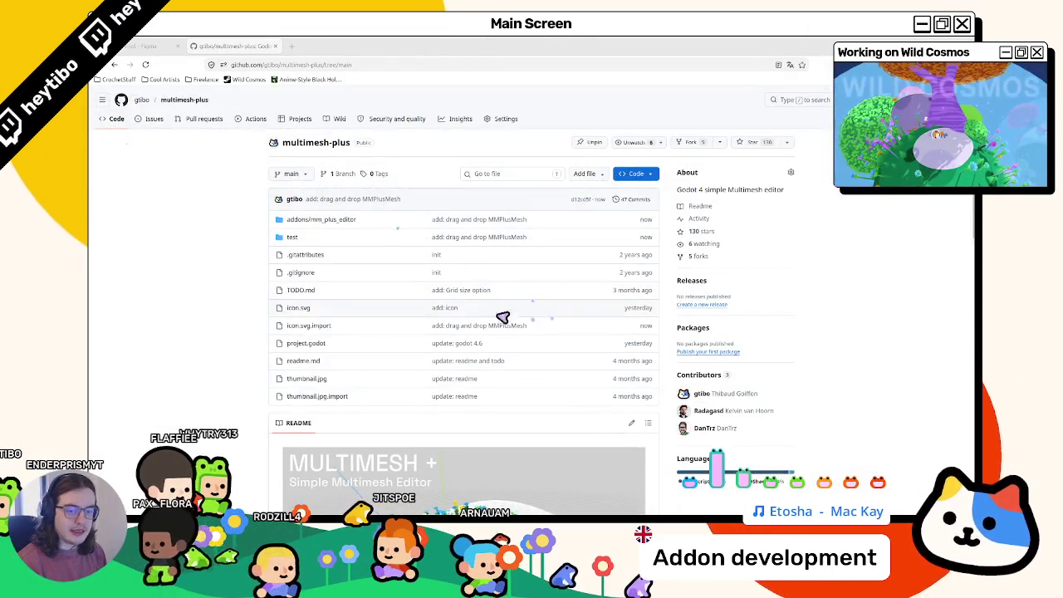
scroll(498, 313, "down", 5)
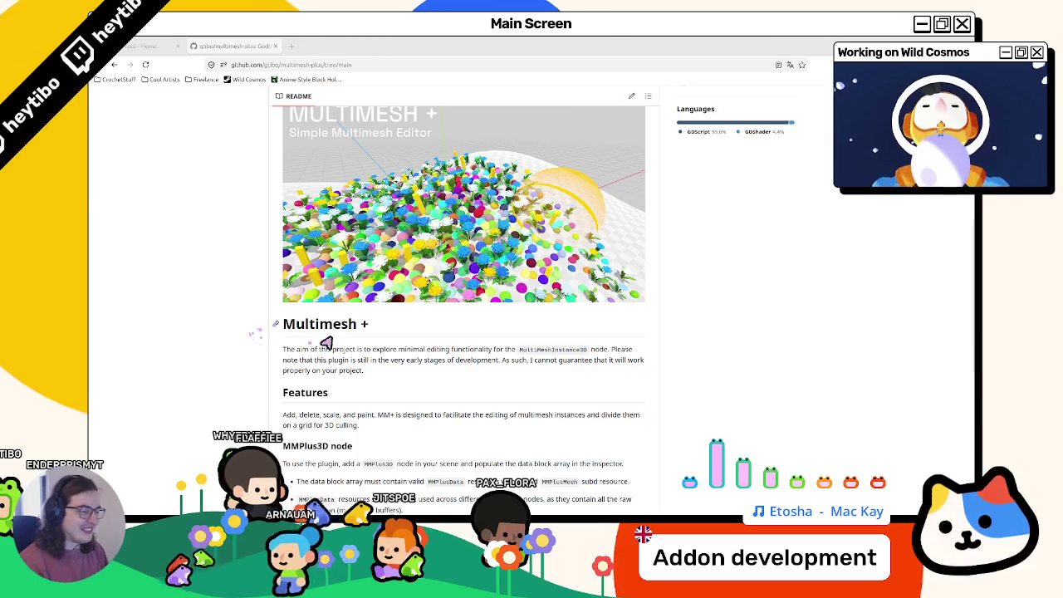
scroll(277, 326, "down", 5)
scroll(291, 312, "up", 15)
scroll(287, 312, "down", 5)
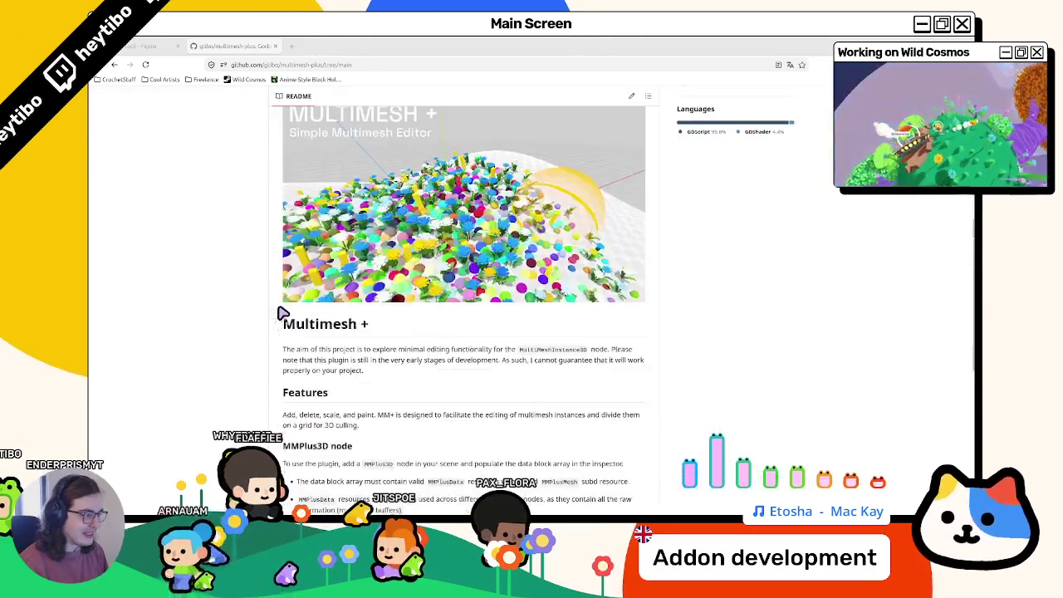
scroll(284, 312, "up", 5)
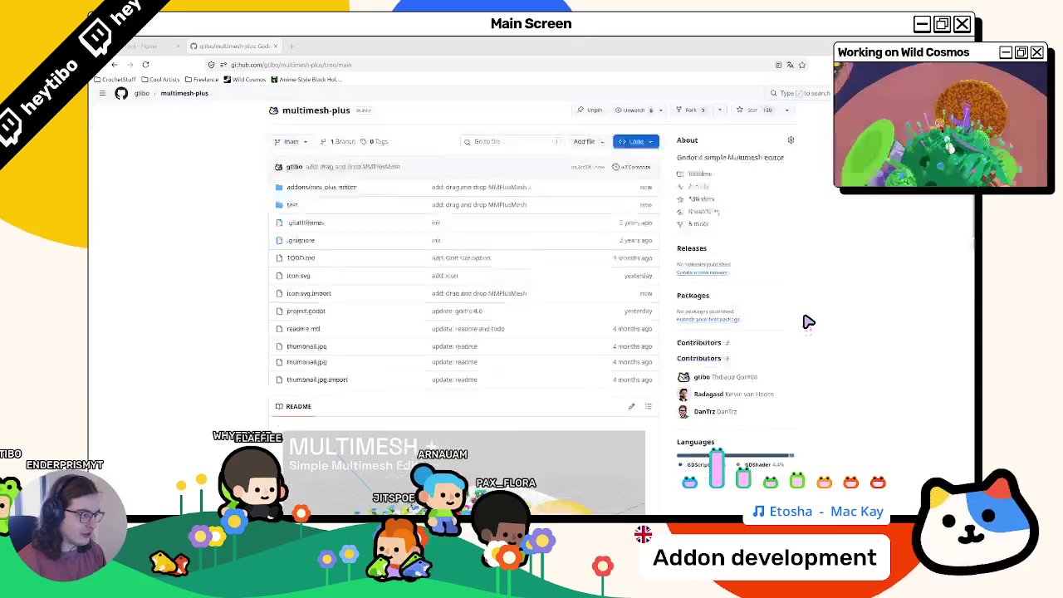
scroll(806, 320, "down", 5)
scroll(807, 322, "up", 5)
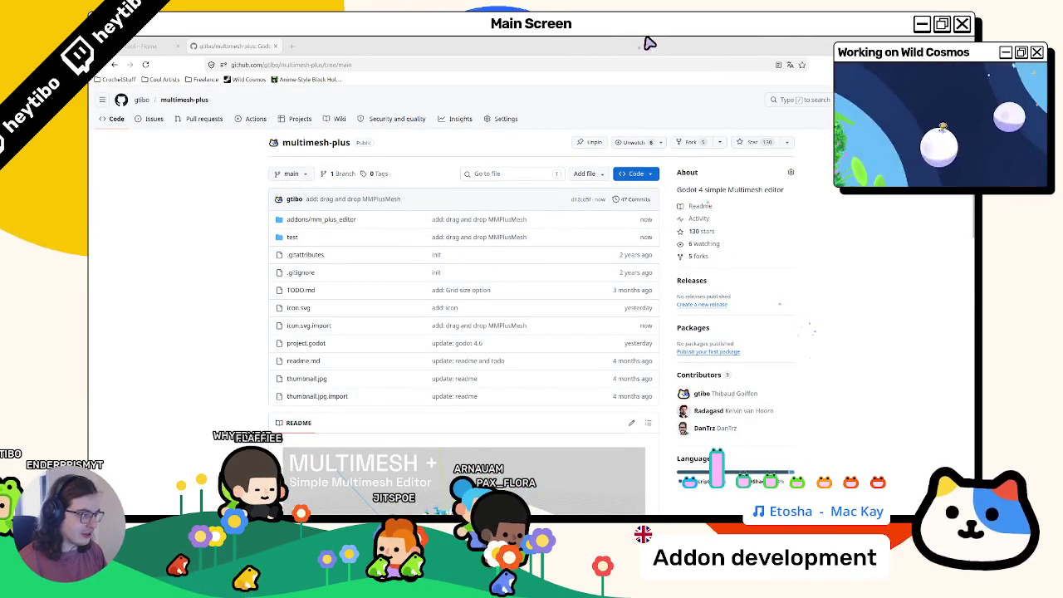
double_click(645, 47)
left_click(645, 50)
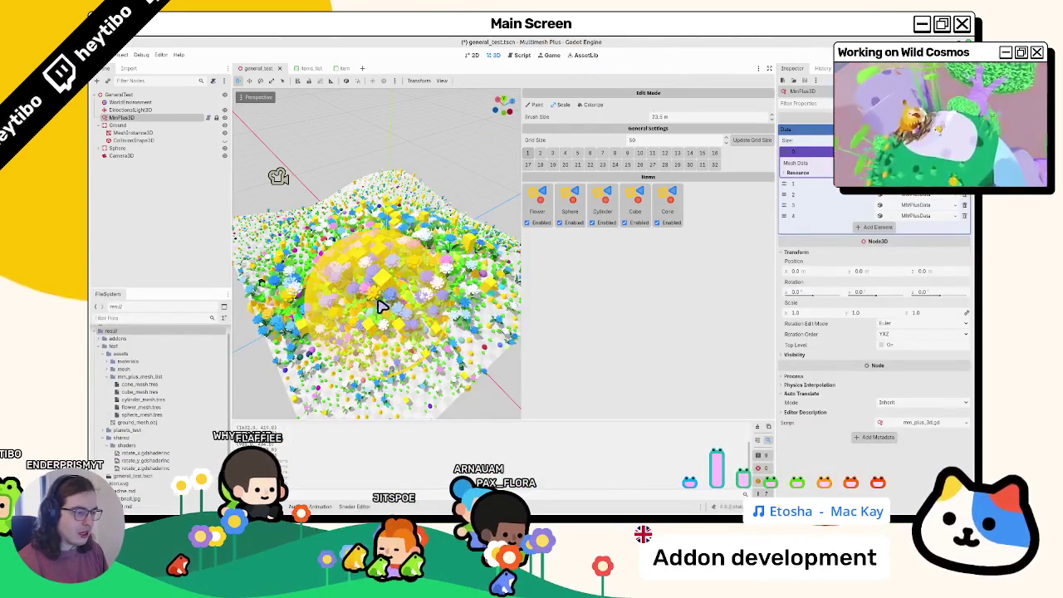
- Open TODO.md in the script editor and review the unchecked items from line 59 down
left_click_drag(523, 256, 574, 249)
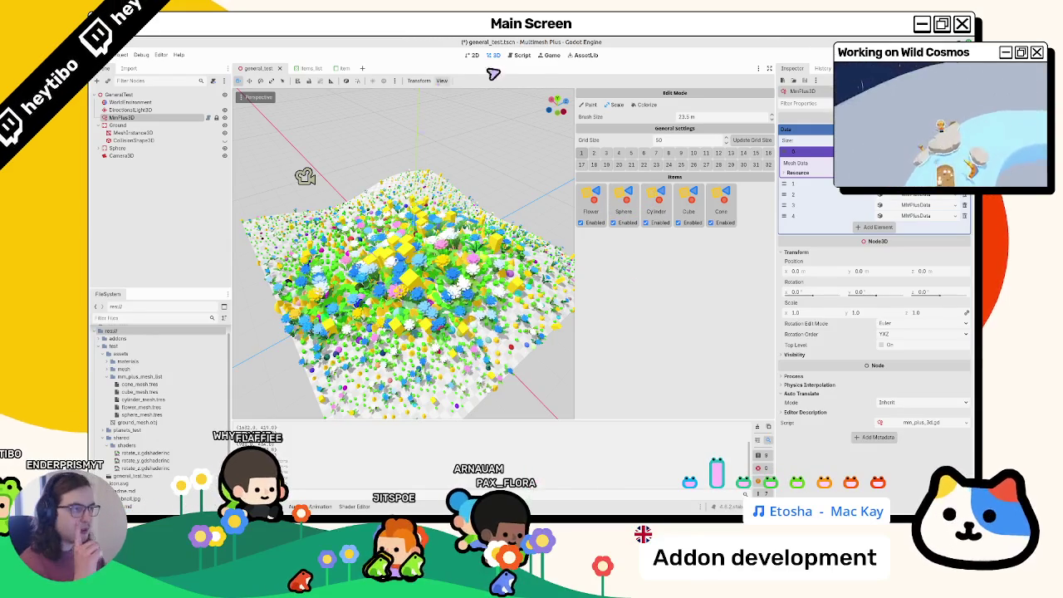
left_click(521, 54)
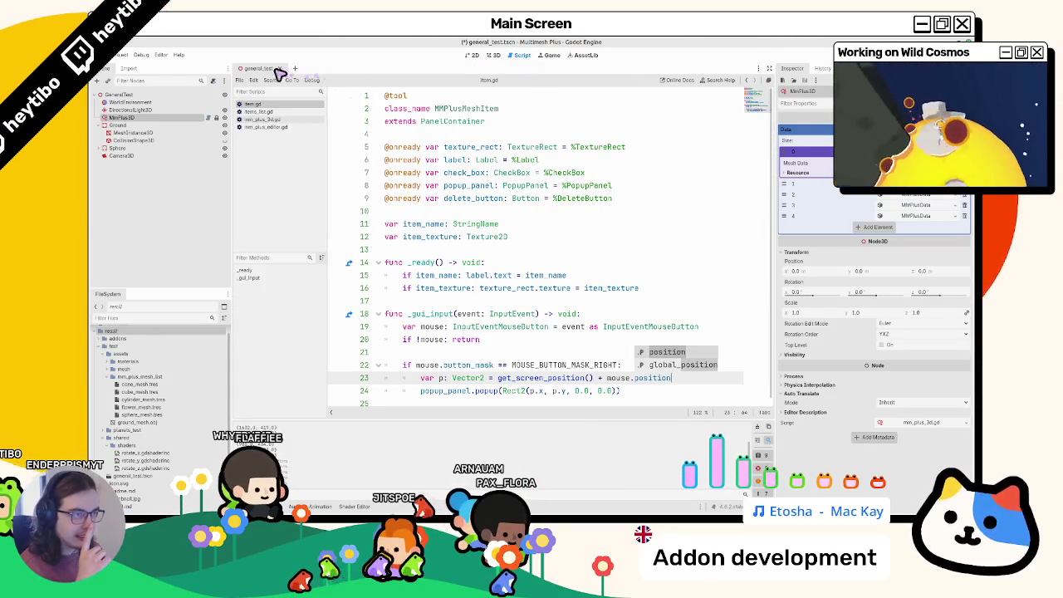
key("ctrl+w")
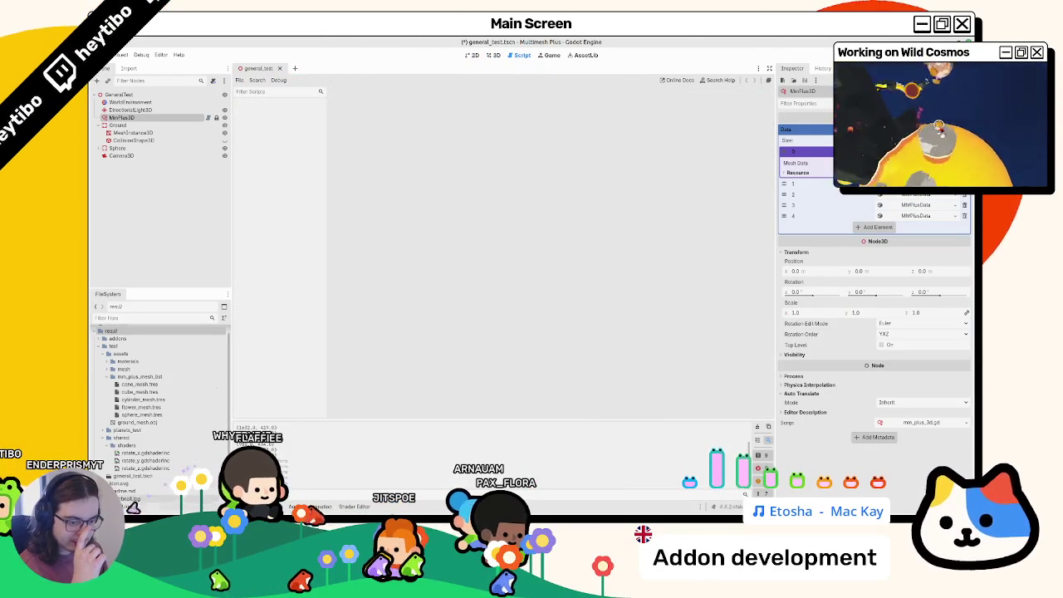
scroll(504, 328, "down", 3)
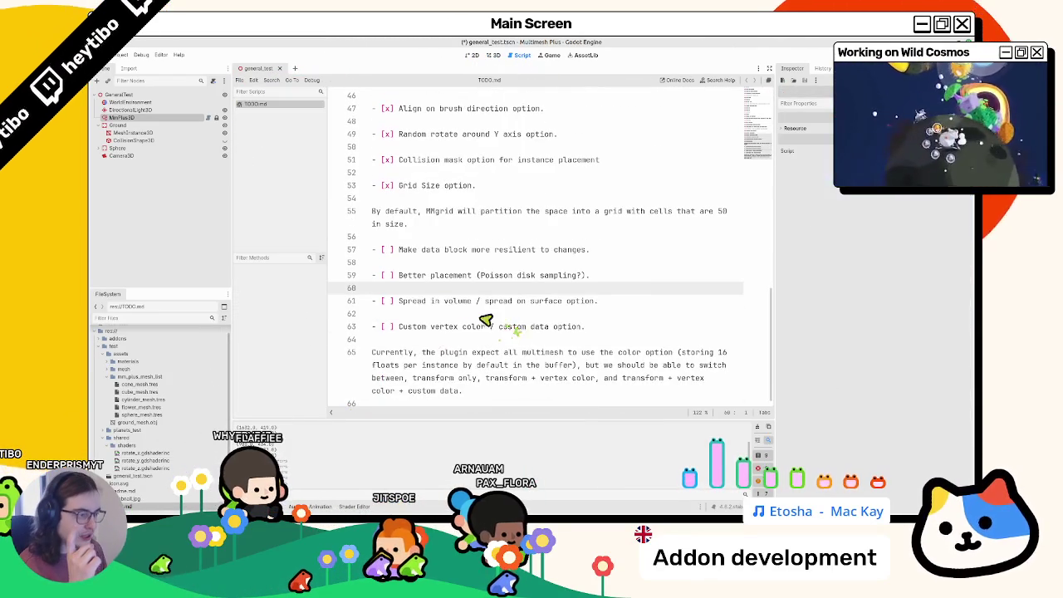
double_click(416, 278)
left_click_drag(417, 282, 415, 378)
double_click(417, 332)
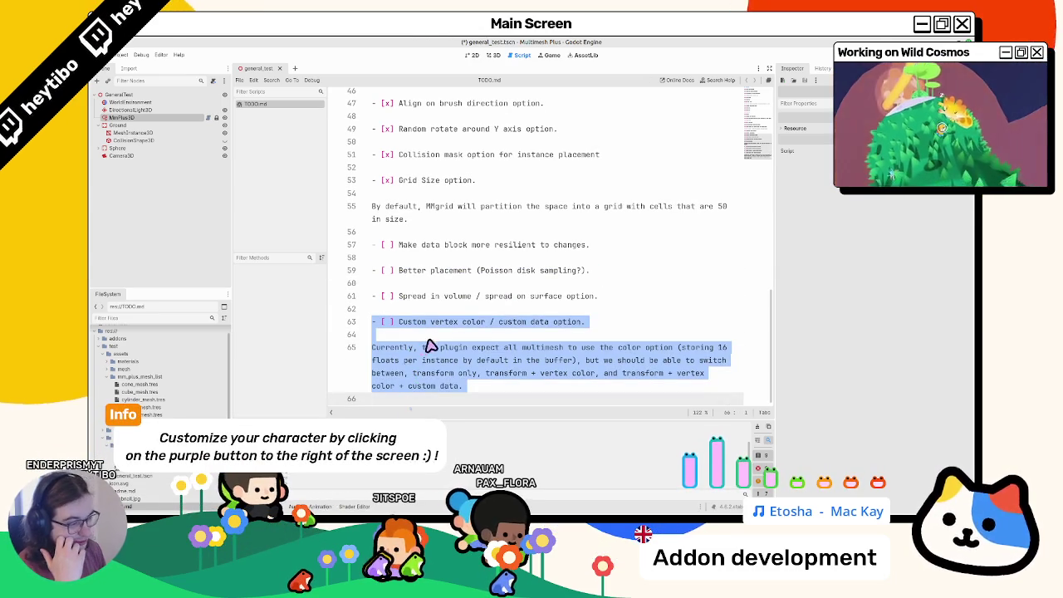
left_click_drag(426, 328, 423, 410)
left_click(511, 398)
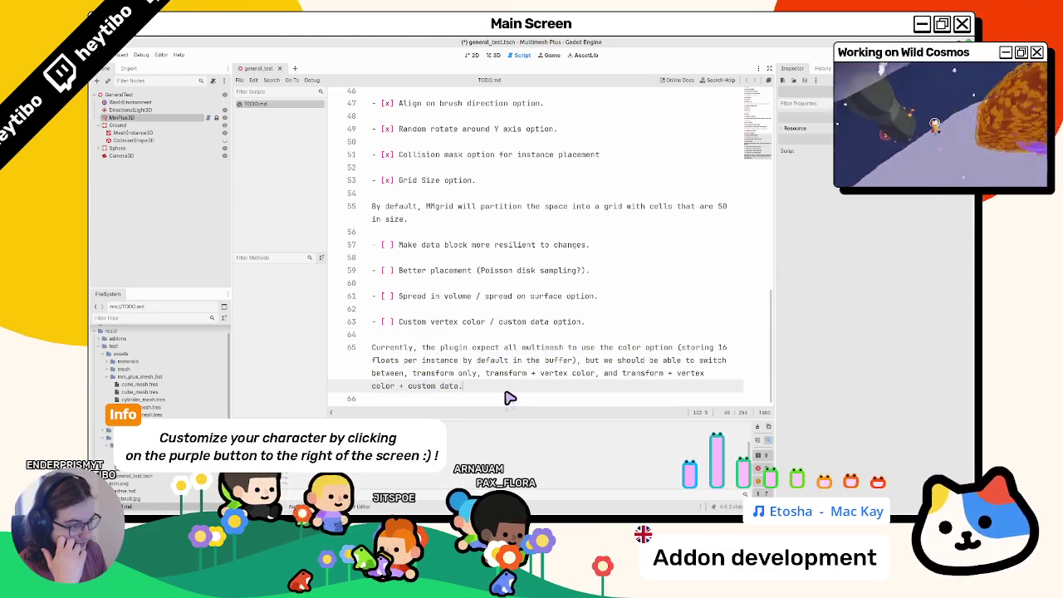
mouse_move(496, 404)
left_mouse_down()
mouse_move(268, 360)
mouse_move(318, 351)
left_mouse_up()
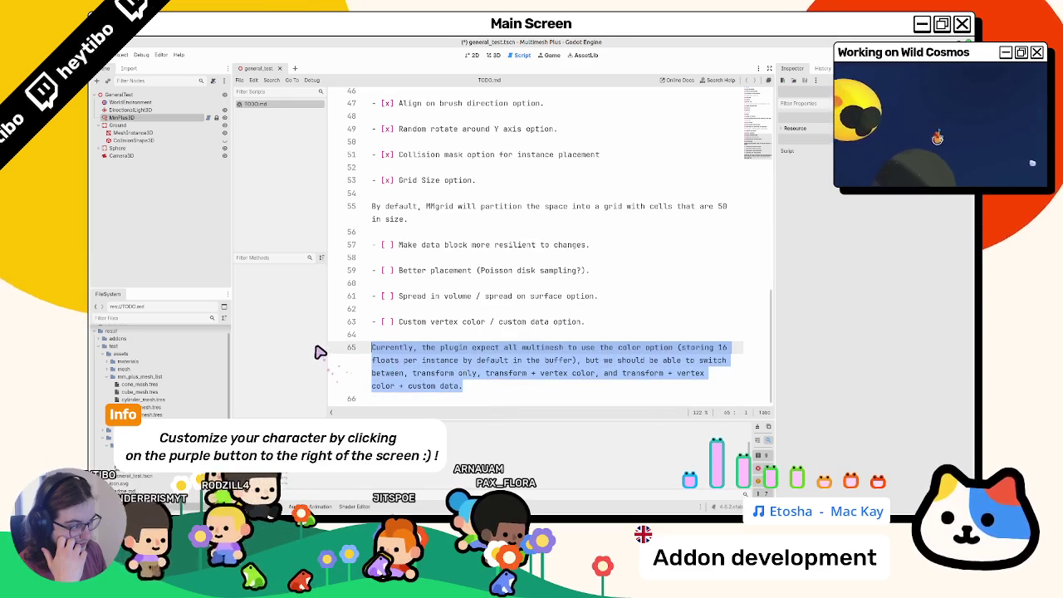
- Widen the script editor so the explanatory paragraph on line 65 reflows
left_click_drag(770, 346, 891, 357)
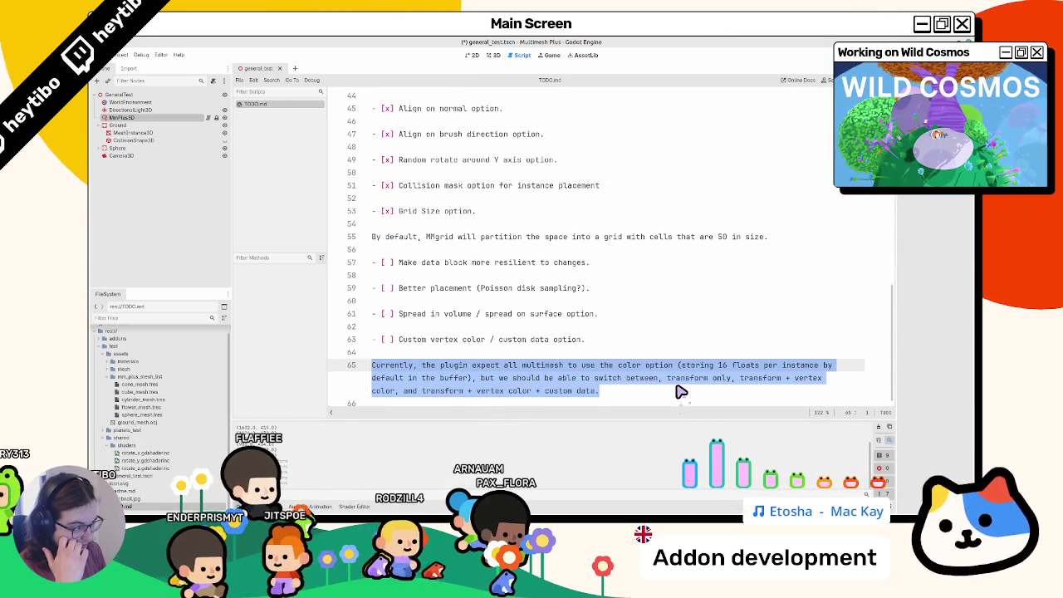
mouse_move(672, 380)
left_mouse_down()
mouse_move(841, 372)
mouse_move(778, 392)
mouse_move(434, 387)
mouse_move(643, 409)
mouse_move(505, 370)
mouse_move(315, 360)
left_mouse_up()
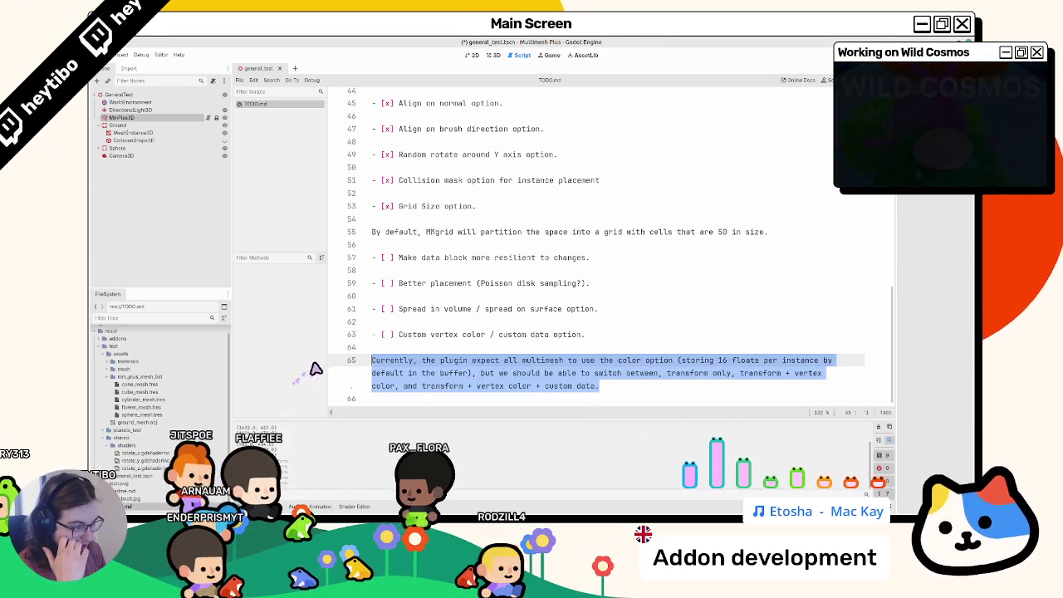
left_click(433, 352)
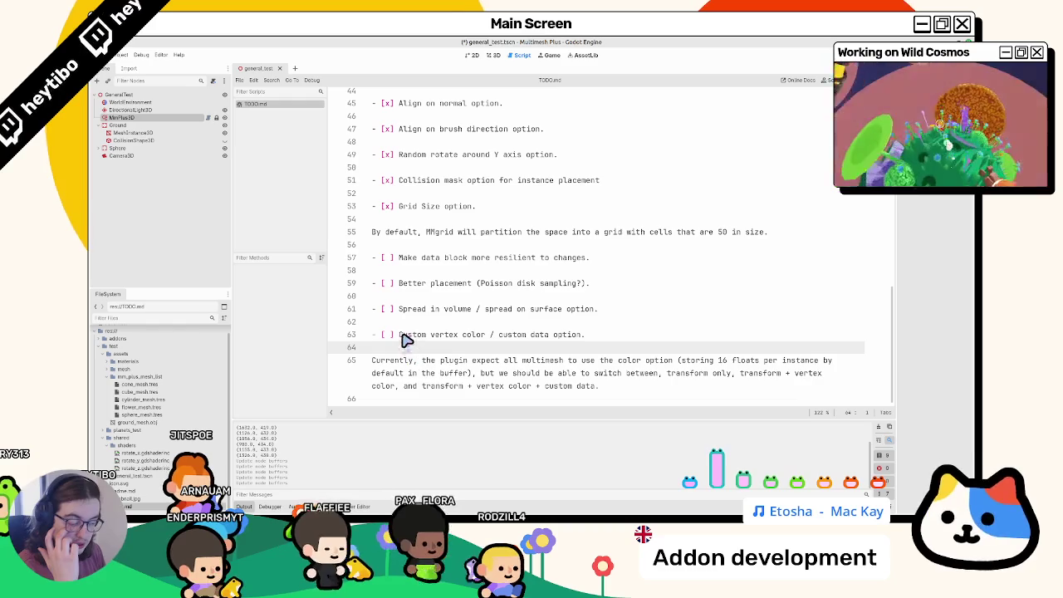
triple_click(382, 360)
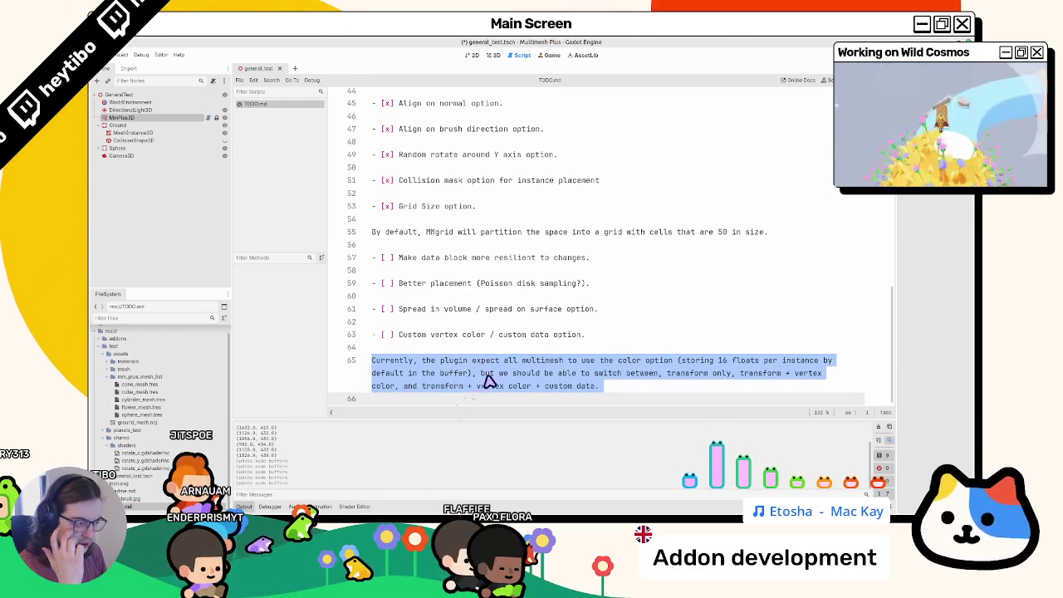
- Review the transform-only, transform + vertex and custom data wording, then place the caret on line 58
double_click(703, 375)
left_click_drag(703, 375, 804, 380)
double_click(763, 377)
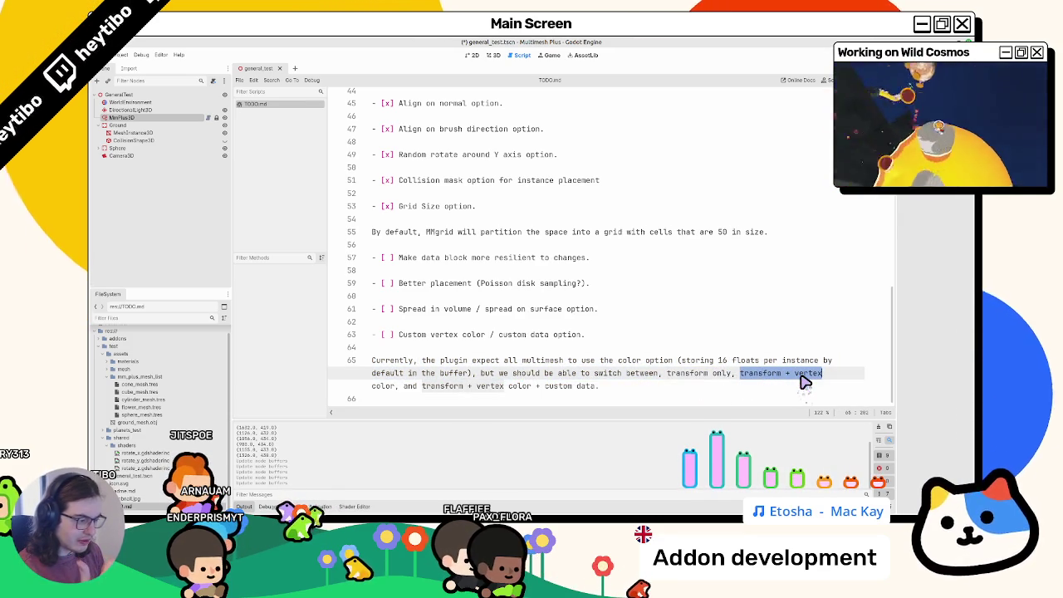
double_click(559, 387)
mouse_move(559, 386)
left_mouse_down()
mouse_move(600, 389)
mouse_move(545, 386)
left_mouse_up()
double_click(419, 309)
double_click(415, 283)
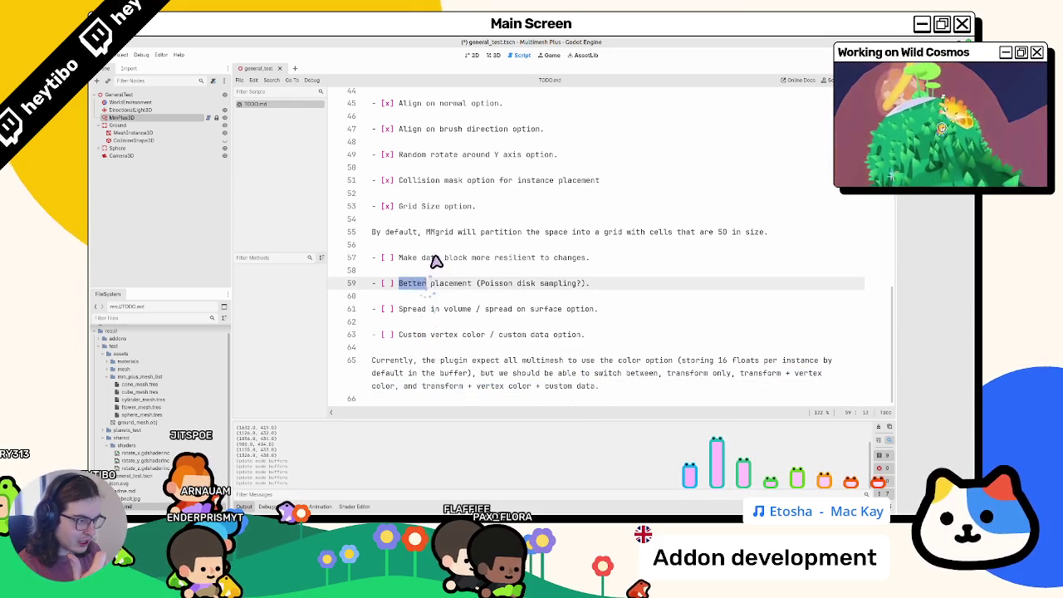
double_click(430, 258)
left_click(387, 263)
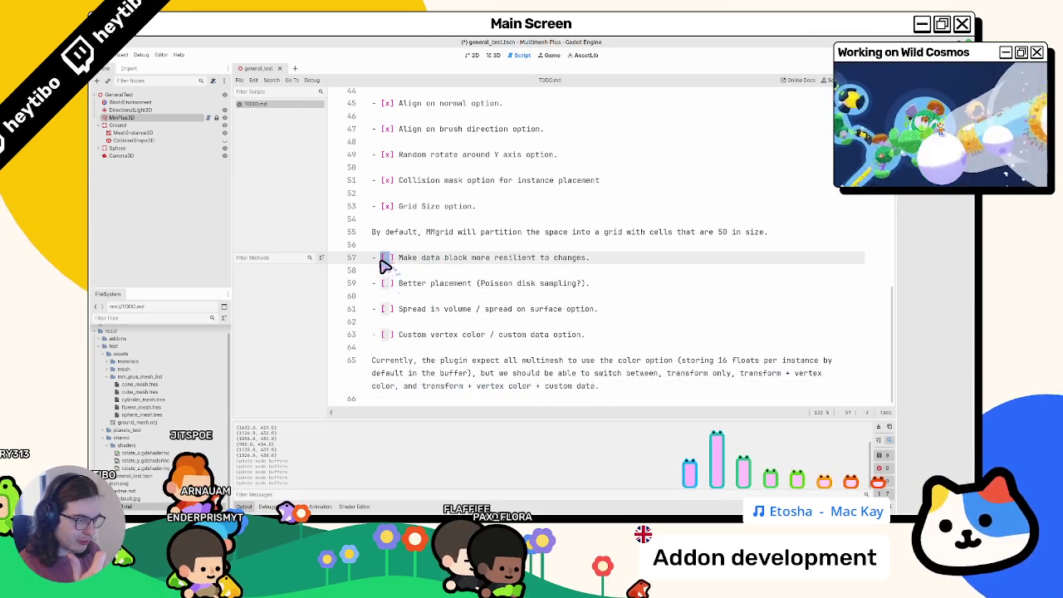
left_click(388, 274)
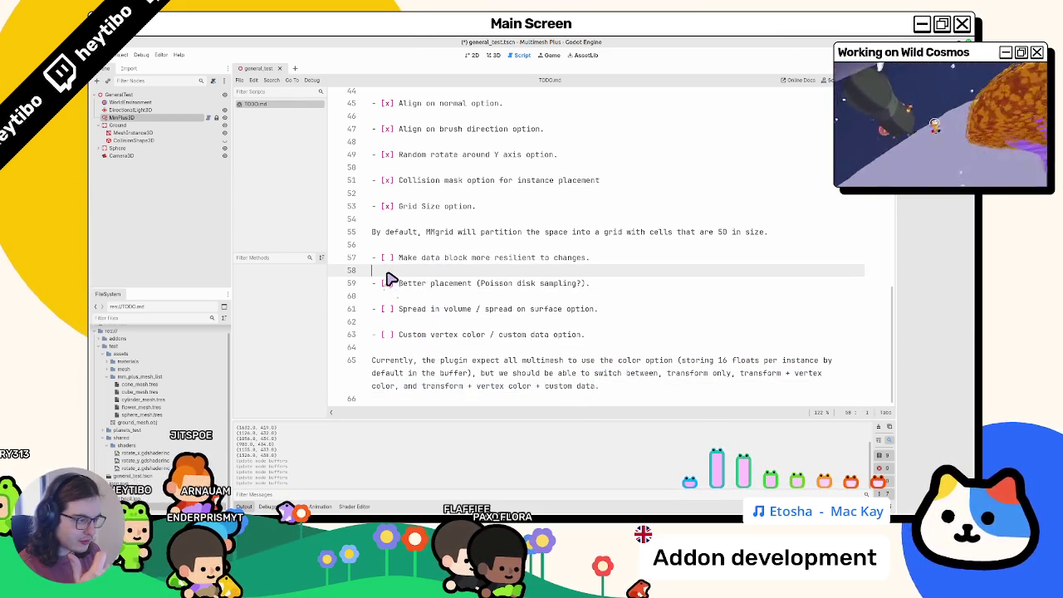
- Add the unchecked TODO item "Add MMPlusMesh by drag and drop" after line 58
key("Return")
type("- [")
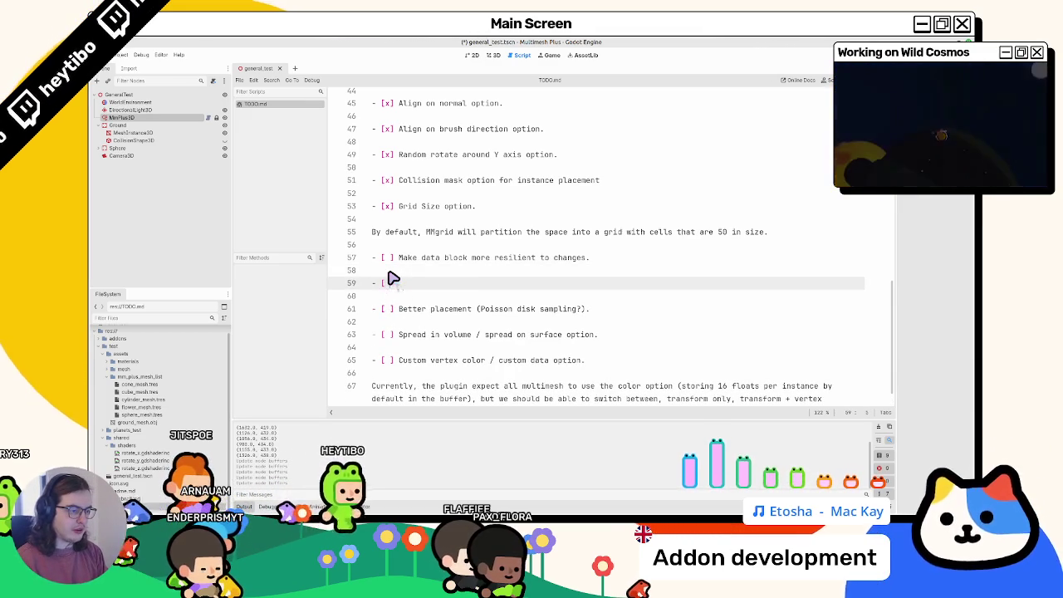
type("Add")
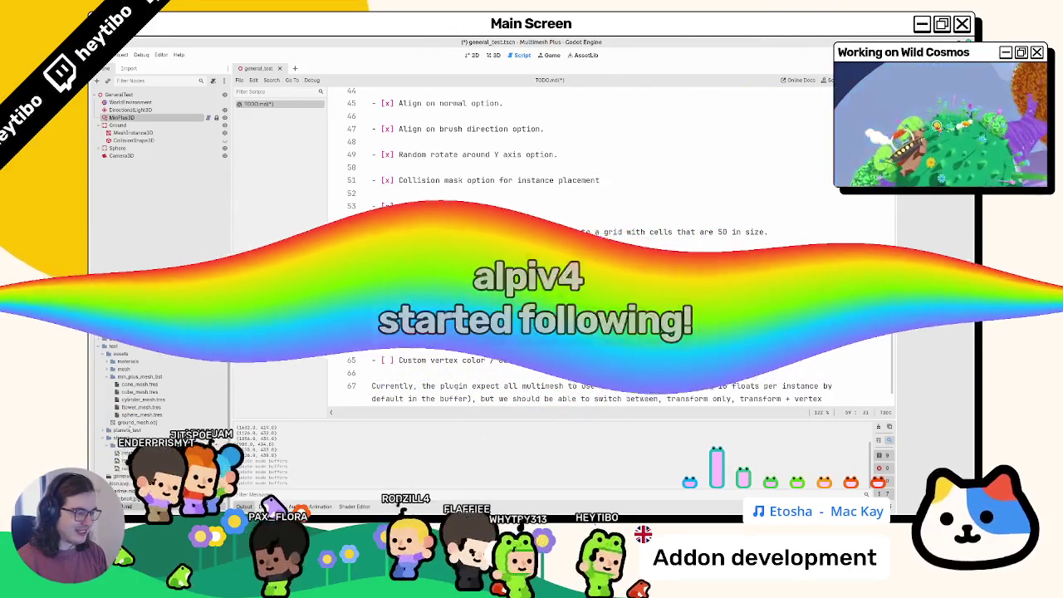
type("drop")
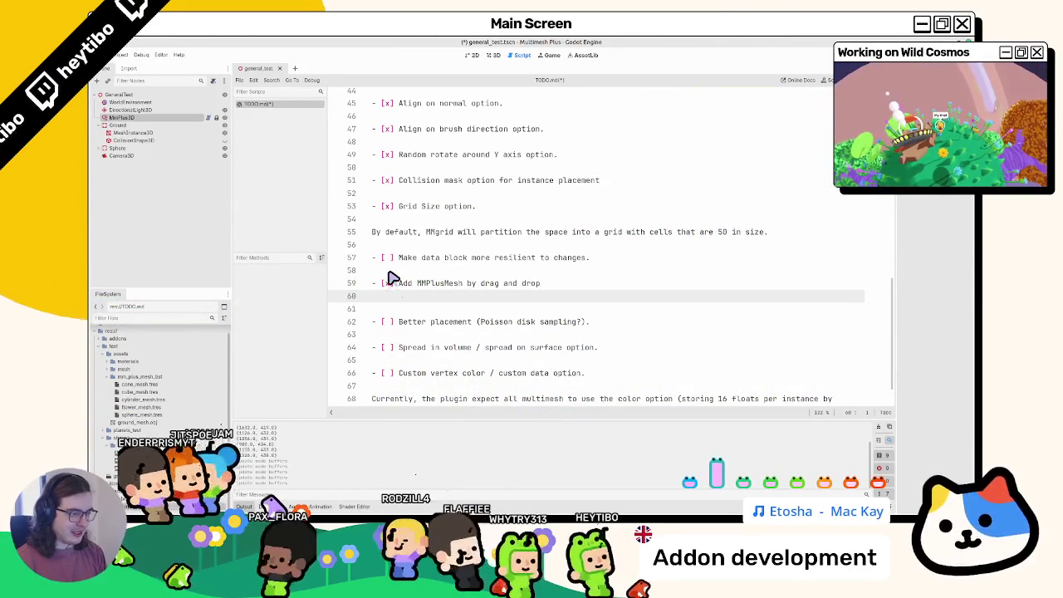
key("Return")
key("Return")
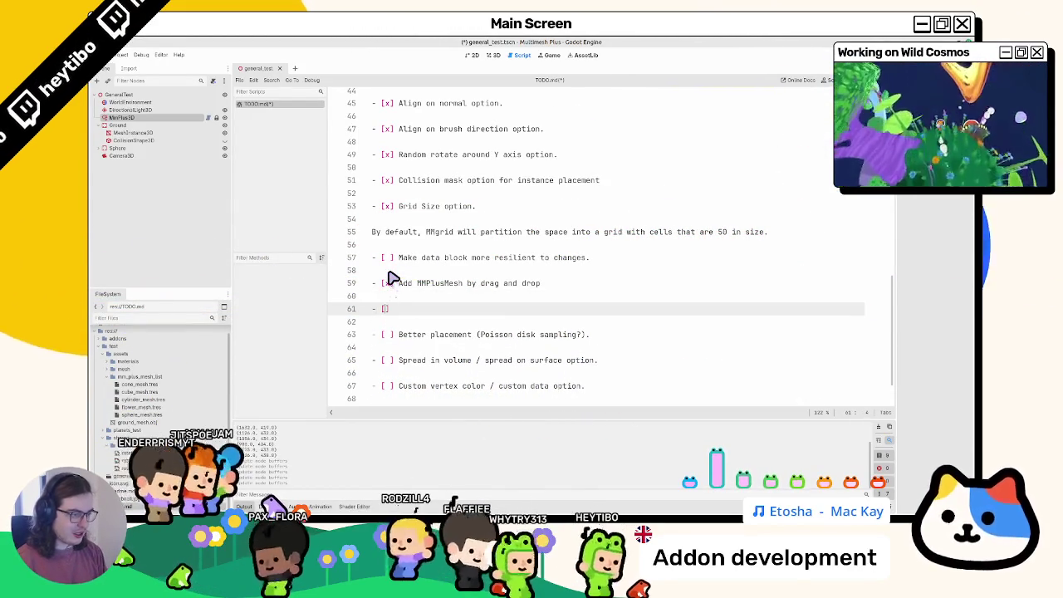
- Add the unchecked item "Remove MMPlusMesh with popup menu" and save TODO.md
key("Down")
key("Up")
type("Remove M")
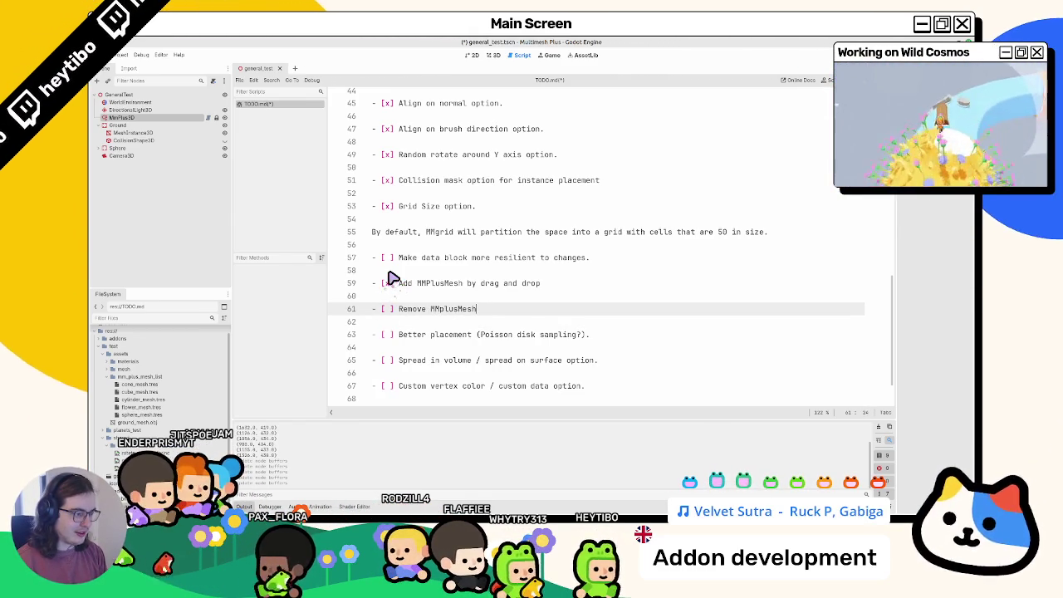
type("with co")
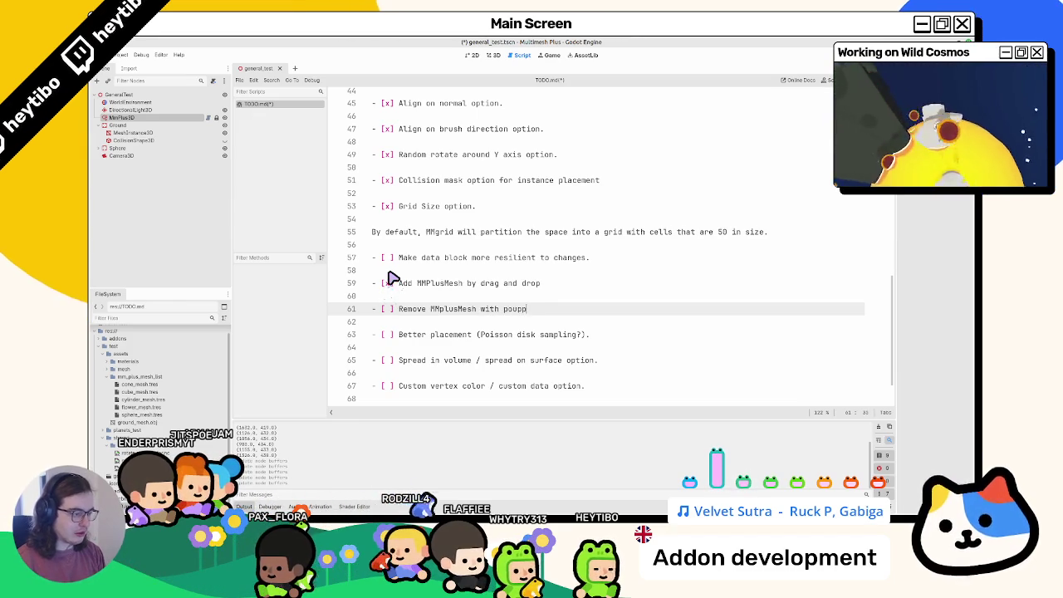
type("pup menu")
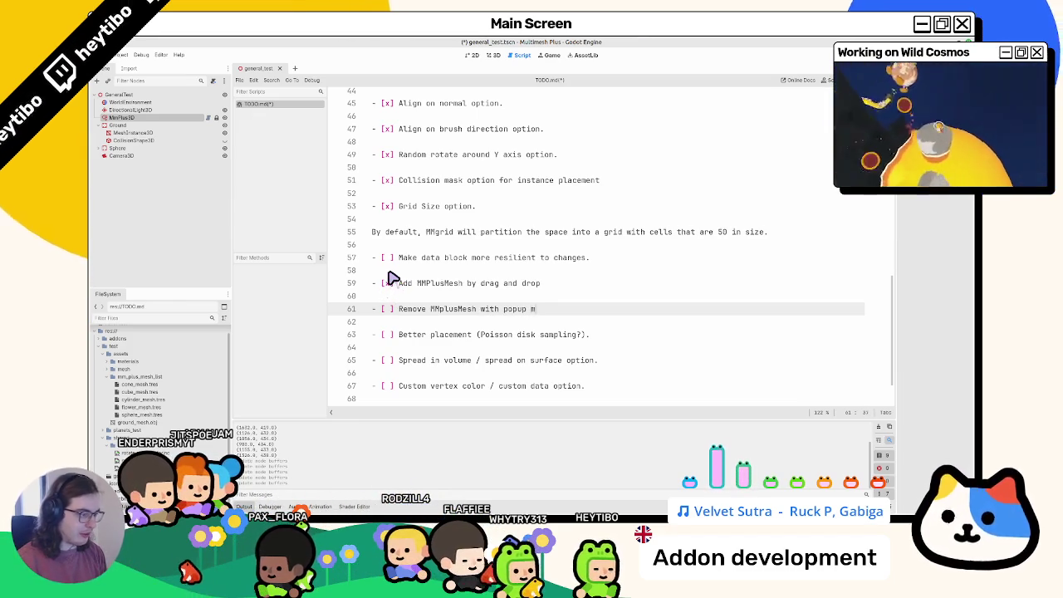
key("ctrl+s")
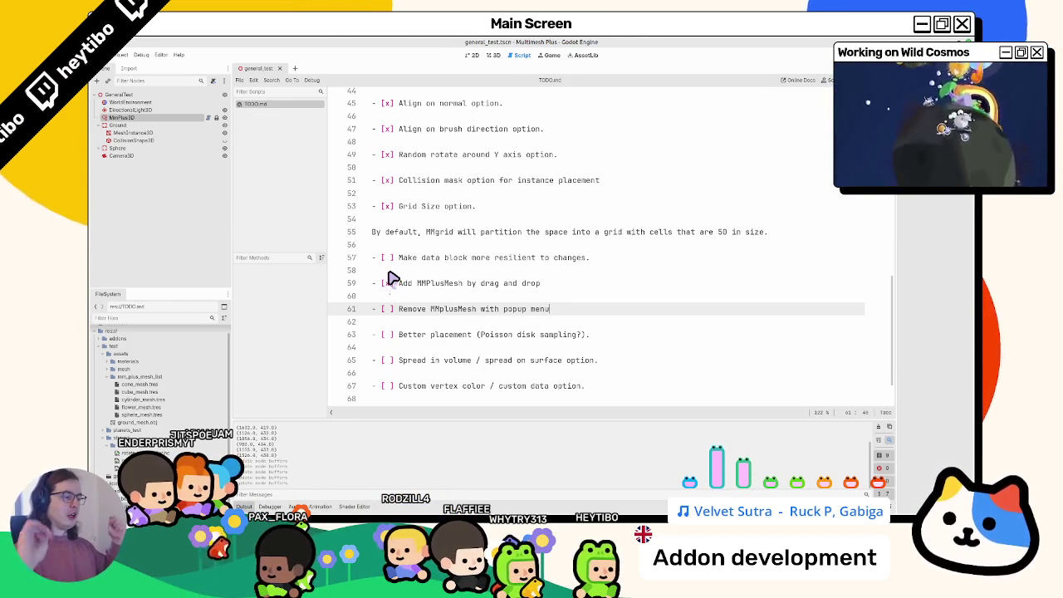